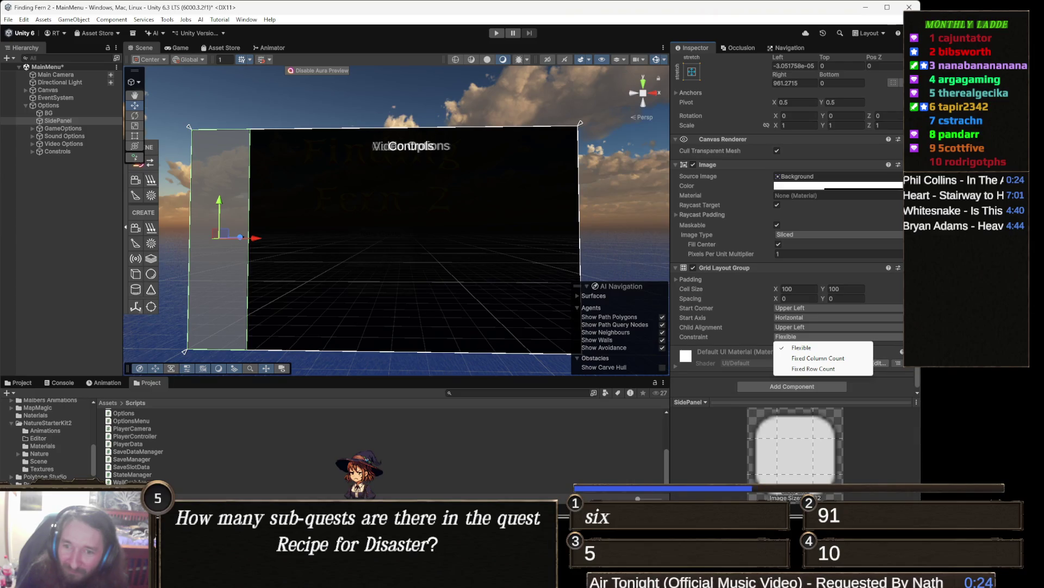
# - Set SidePanel's Grid Layout Group to a fixed column count of 1 with 145 × 30 cells
pyautogui.press('Escape')
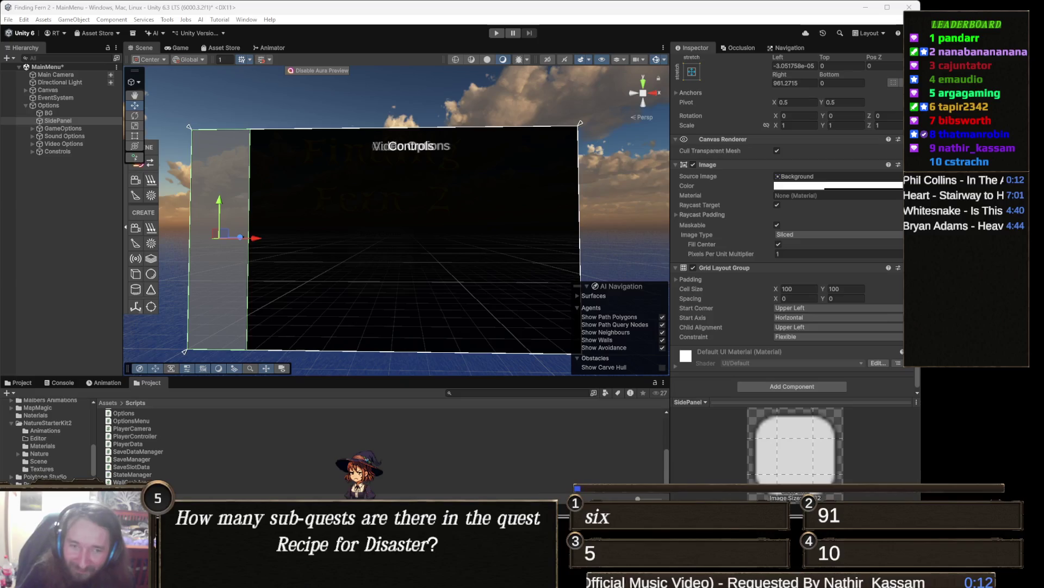
pyautogui.click(803, 337)
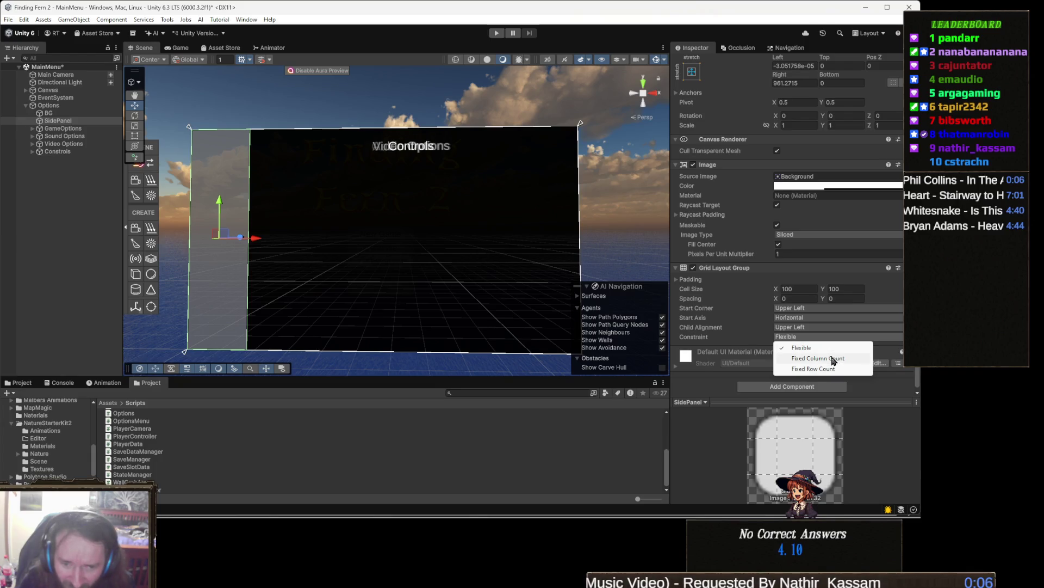
pyautogui.click(824, 358)
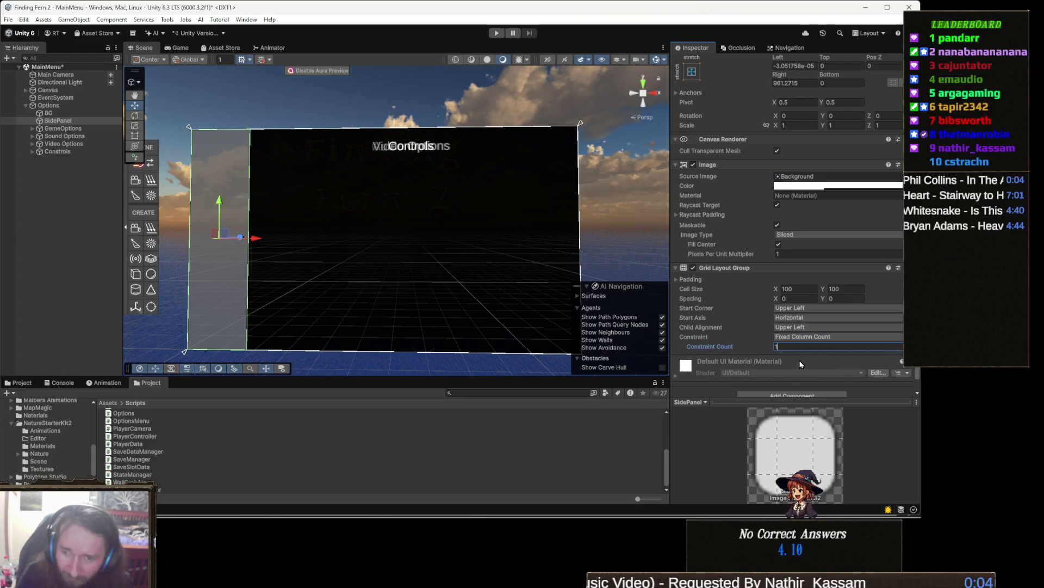
pyautogui.moveTo(504, 198); pyautogui.dragTo(532, 199)
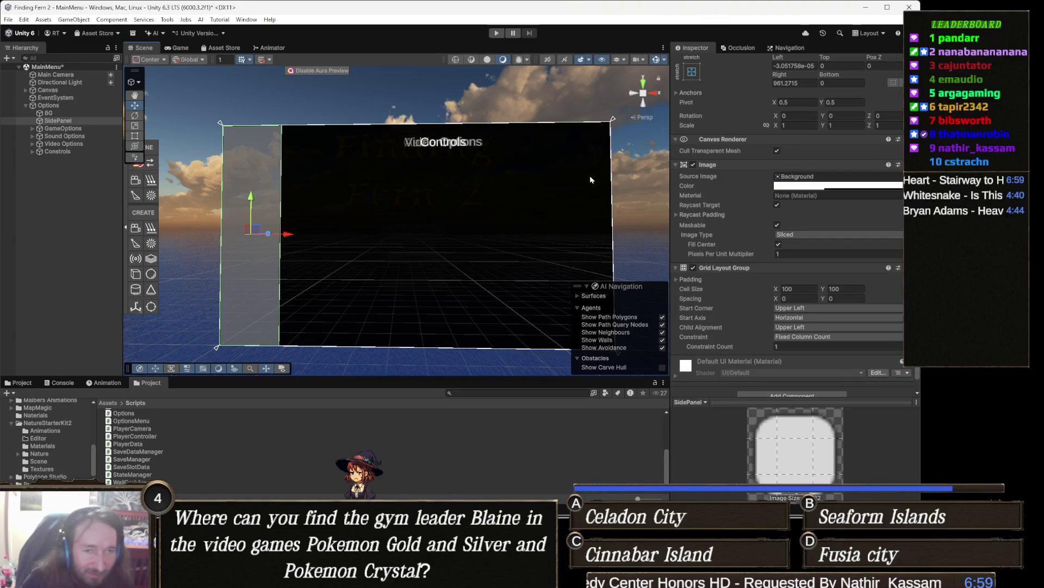
pyautogui.click(846, 290)
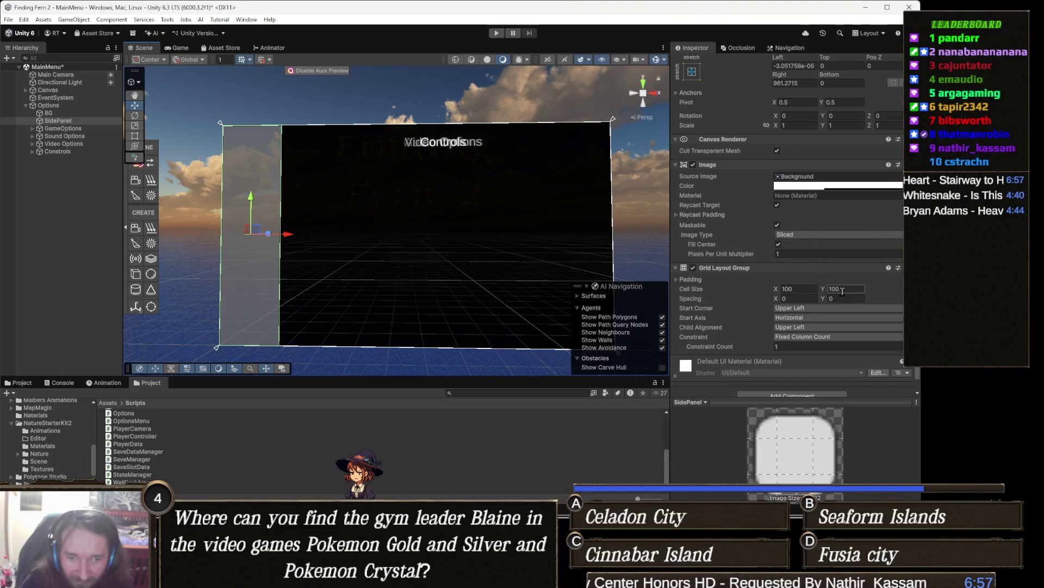
pyautogui.write('30')
pyautogui.click(805, 289)
pyautogui.write('14')
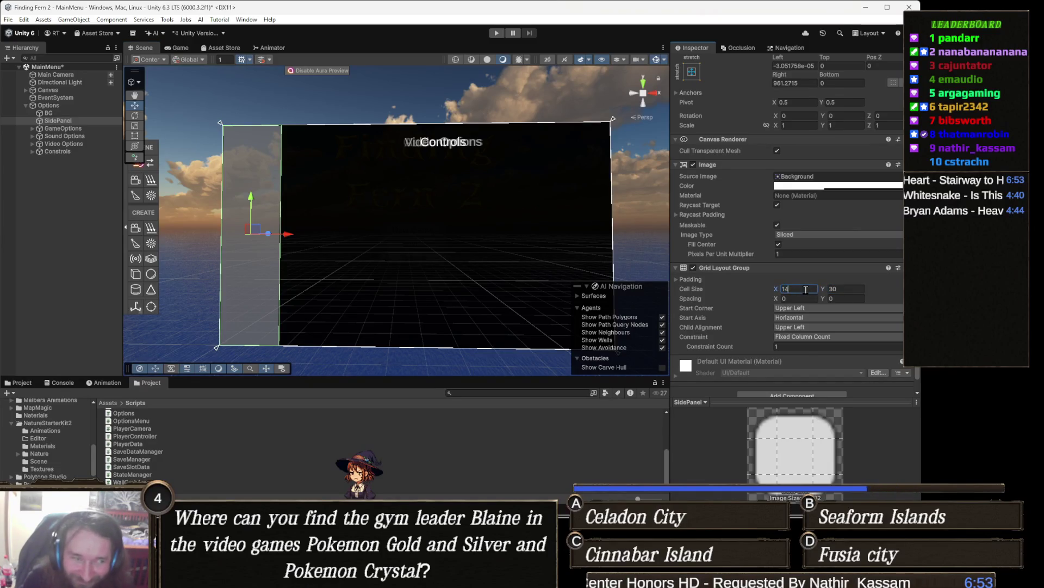
pyautogui.write('5')
pyautogui.click(66, 122)
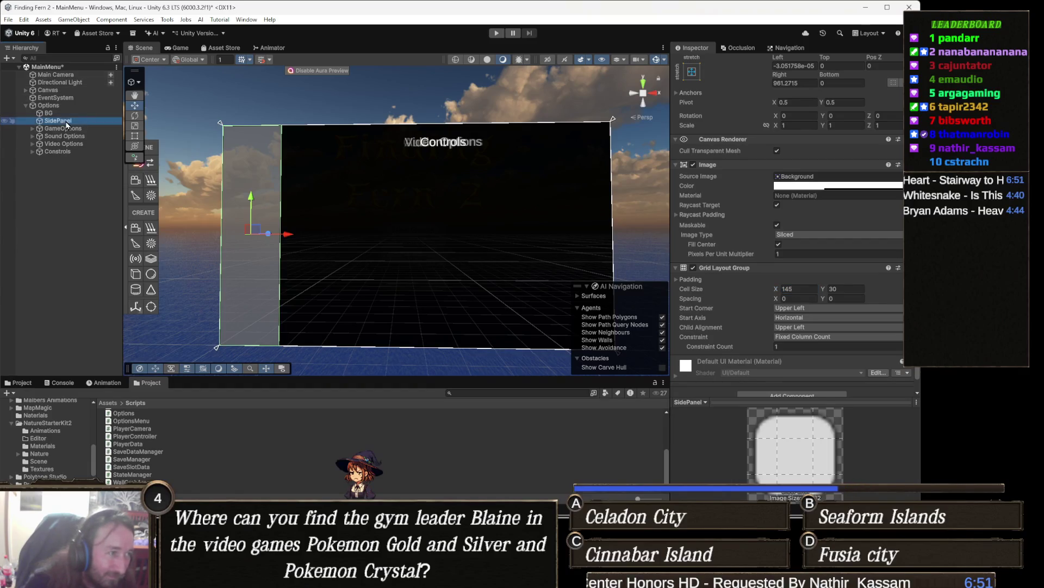
# - Create a UI Button - TextMeshPro as a child of SidePanel
pyautogui.rightClick(66, 122)
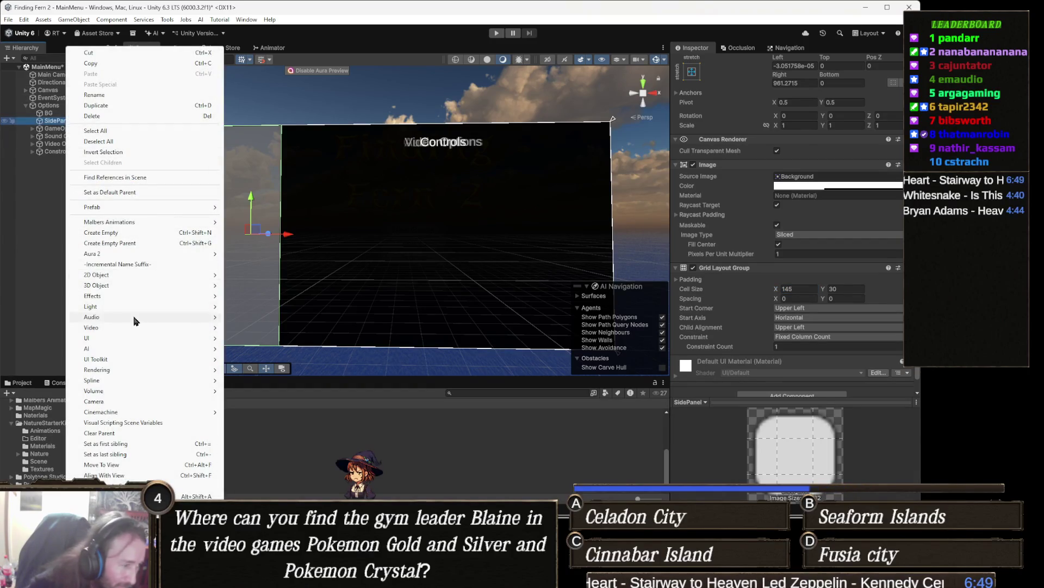
pyautogui.moveTo(99, 350)
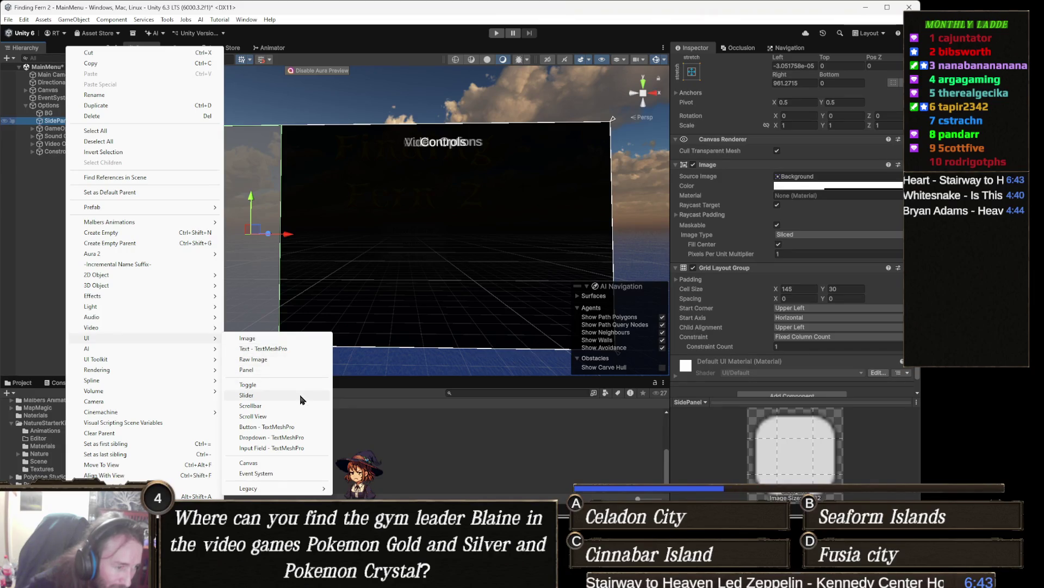
pyautogui.click(284, 427)
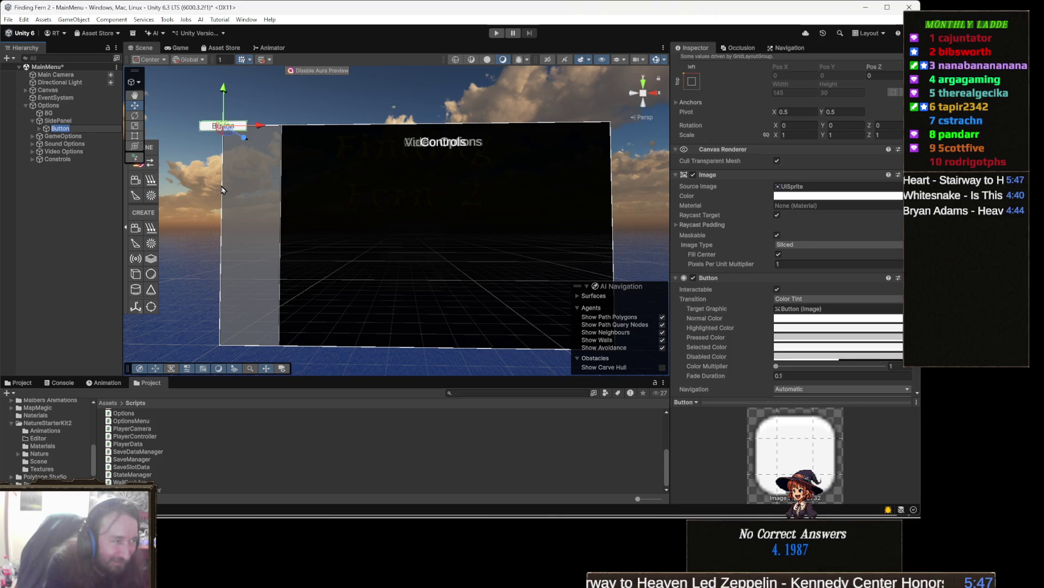
# - Name the new button GameOption, add an empty On Click slot, and select Options
pyautogui.write('G')
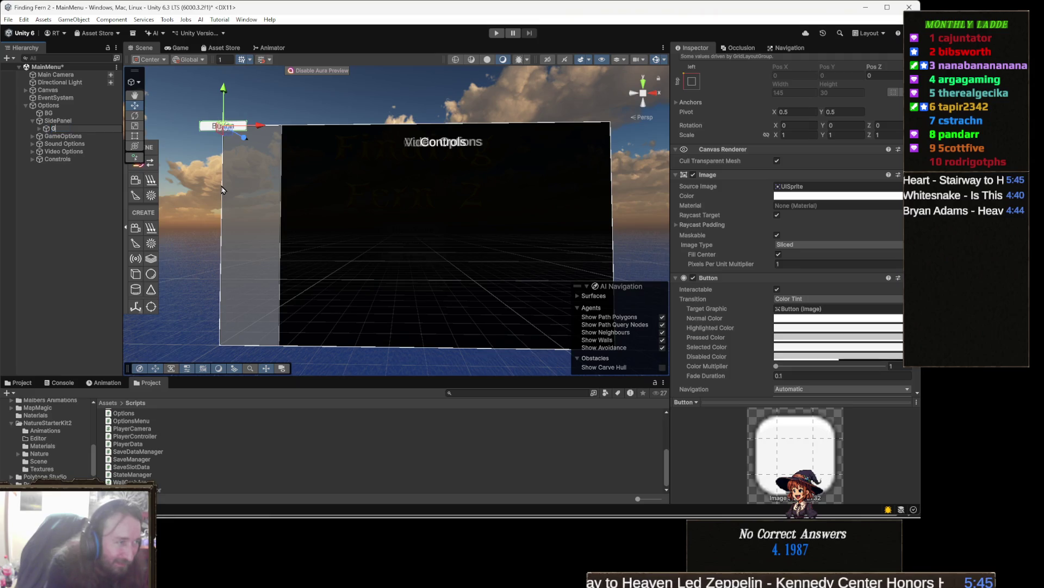
pyautogui.write('ameOption')
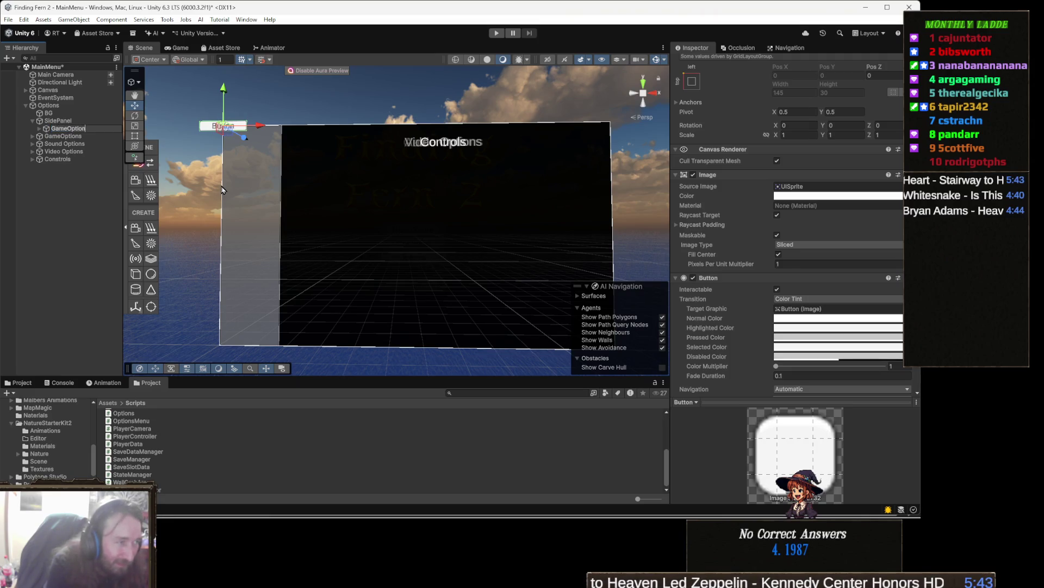
pyautogui.press('Return')
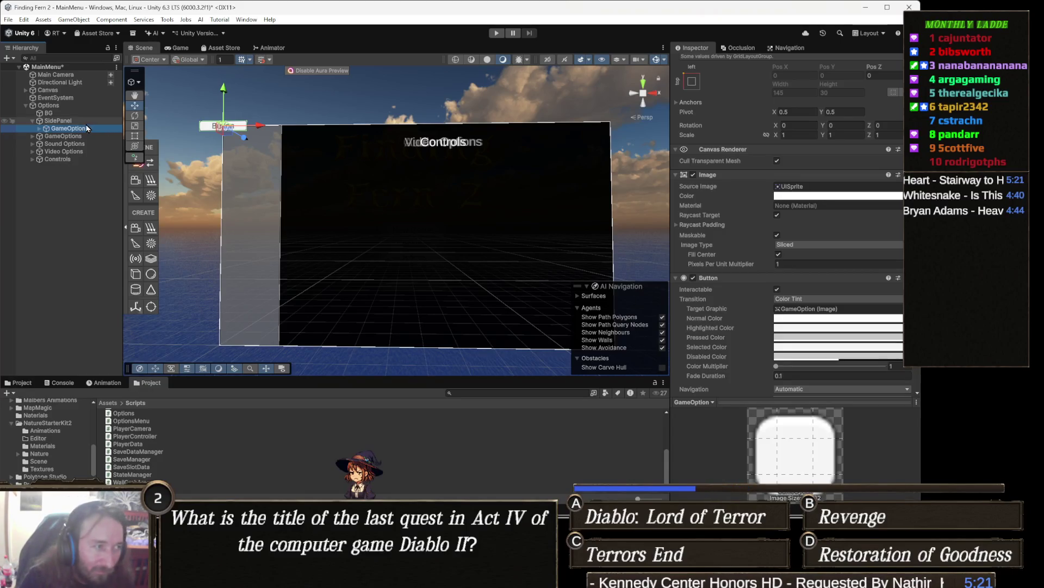
pyautogui.scroll(-5, 826, 349)
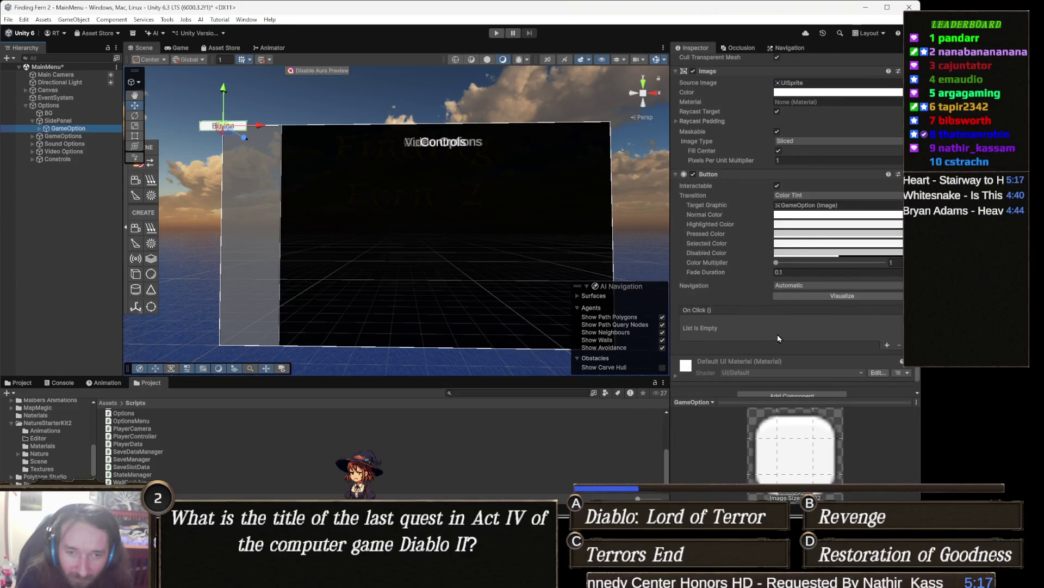
pyautogui.click(888, 346)
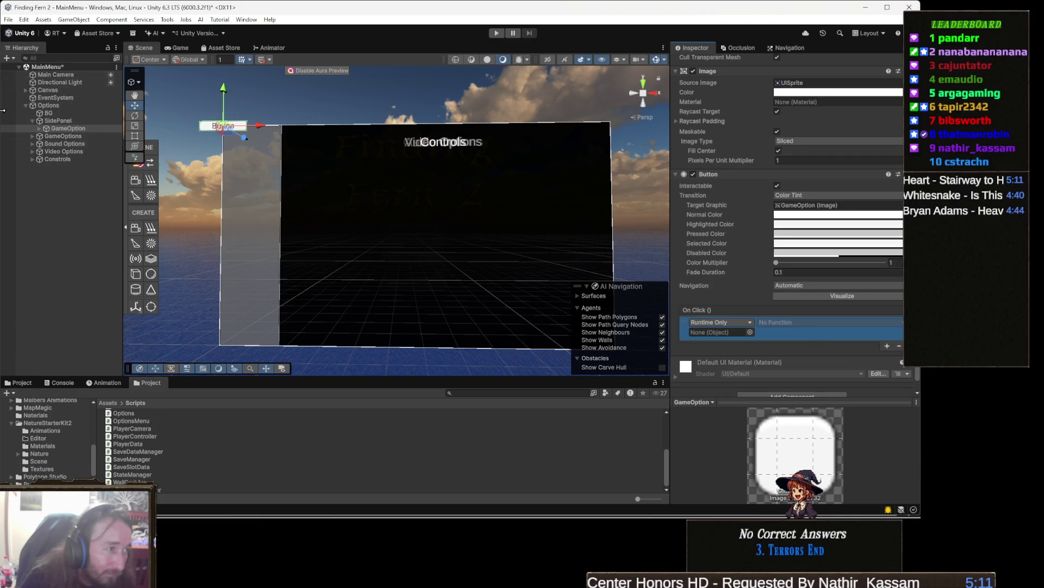
pyautogui.click(69, 106)
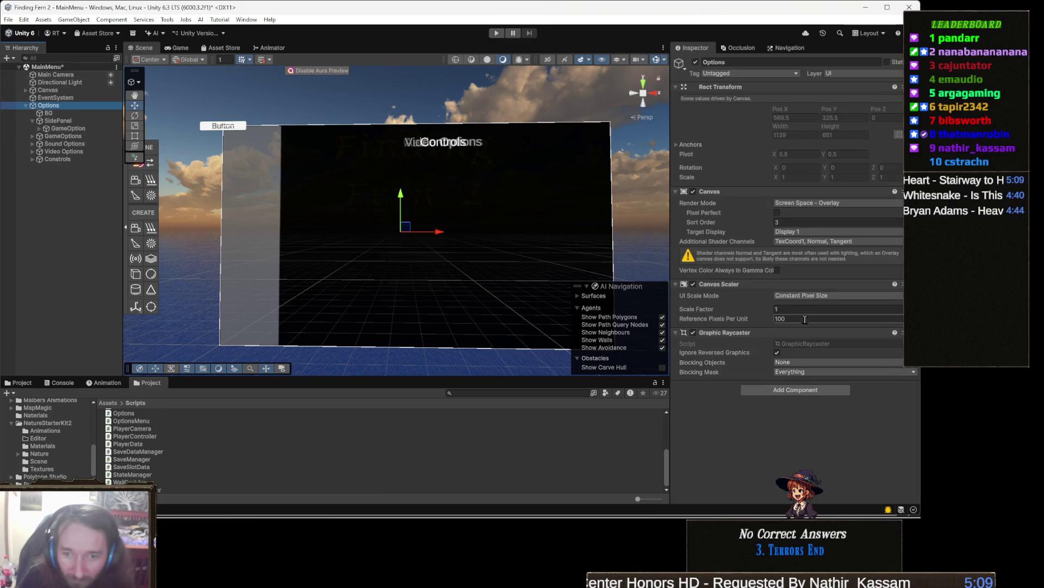
# - Add the Options Menu script component to the Options object by searching 'option'
pyautogui.click(804, 392)
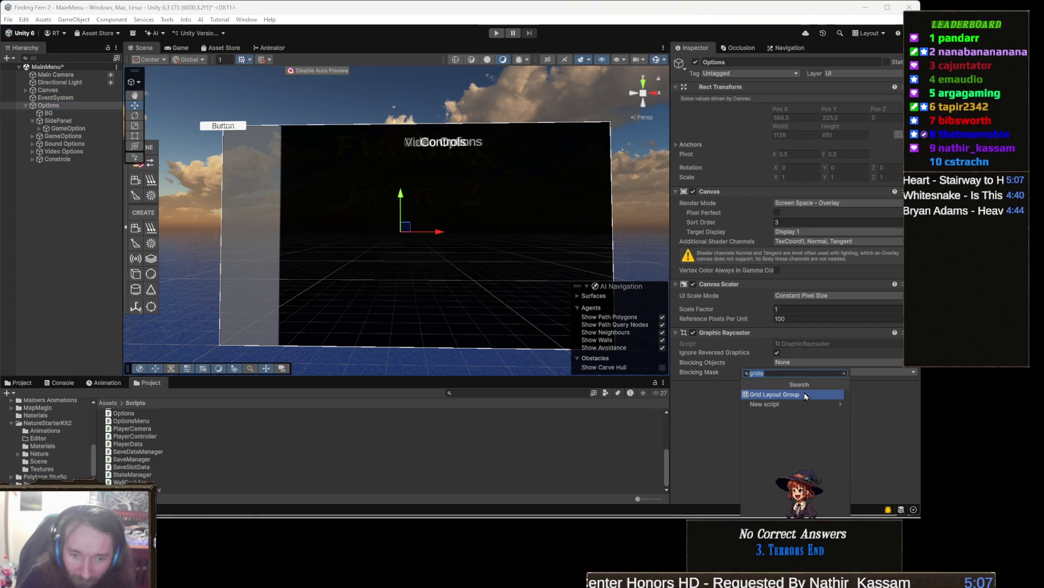
pyautogui.write('option')
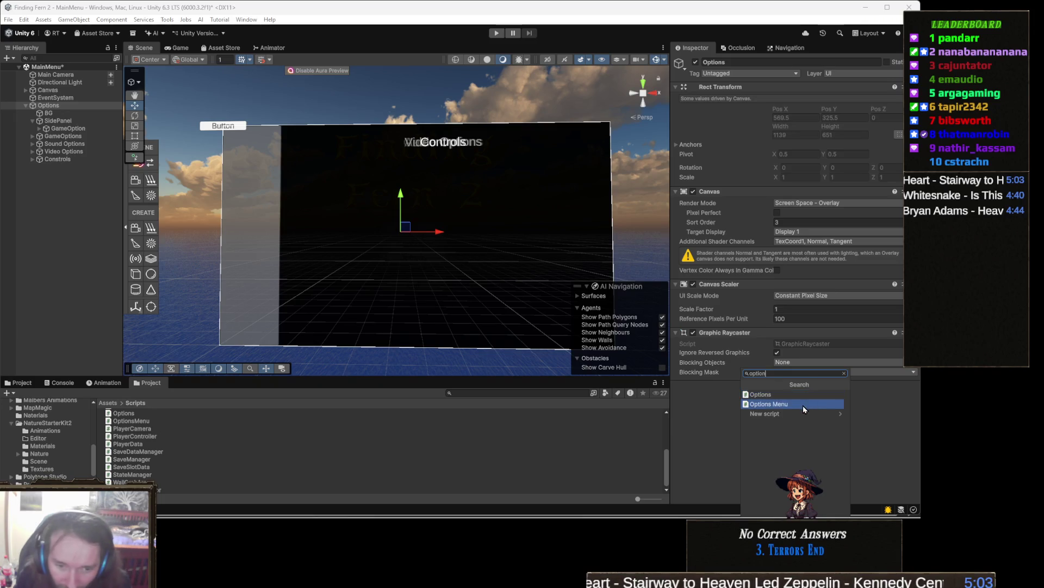
pyautogui.click(803, 405)
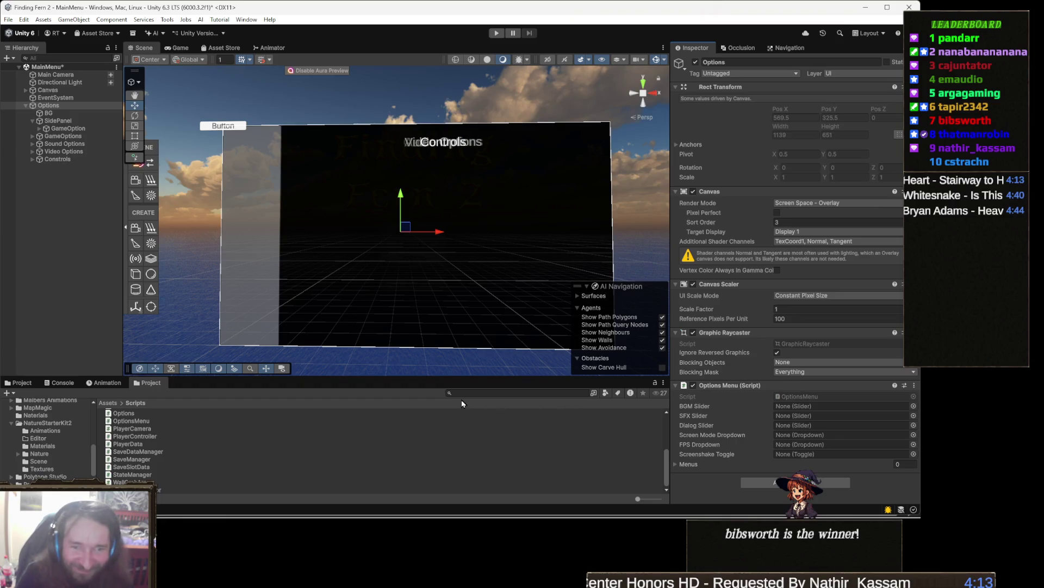
pyautogui.moveTo(497, 277); pyautogui.dragTo(504, 279)
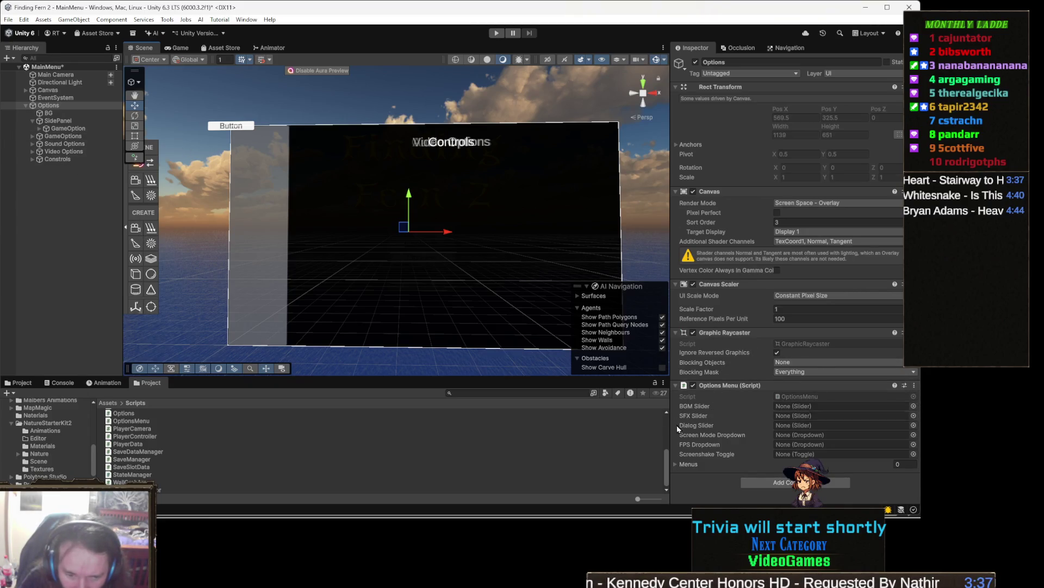
# - Expand the Menus foldout in the Options Menu (Script) component
pyautogui.click(723, 462)
pyautogui.scroll(-1, 766, 416)
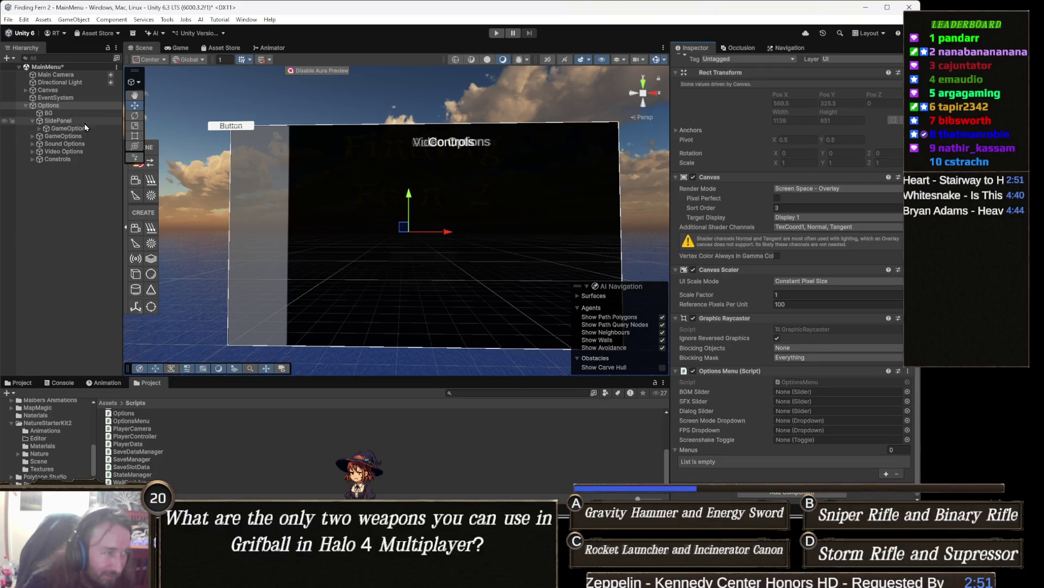
# - Drag GameOptions, Sound Options, Video Options and Controls into the Menus list
pyautogui.click(84, 137)
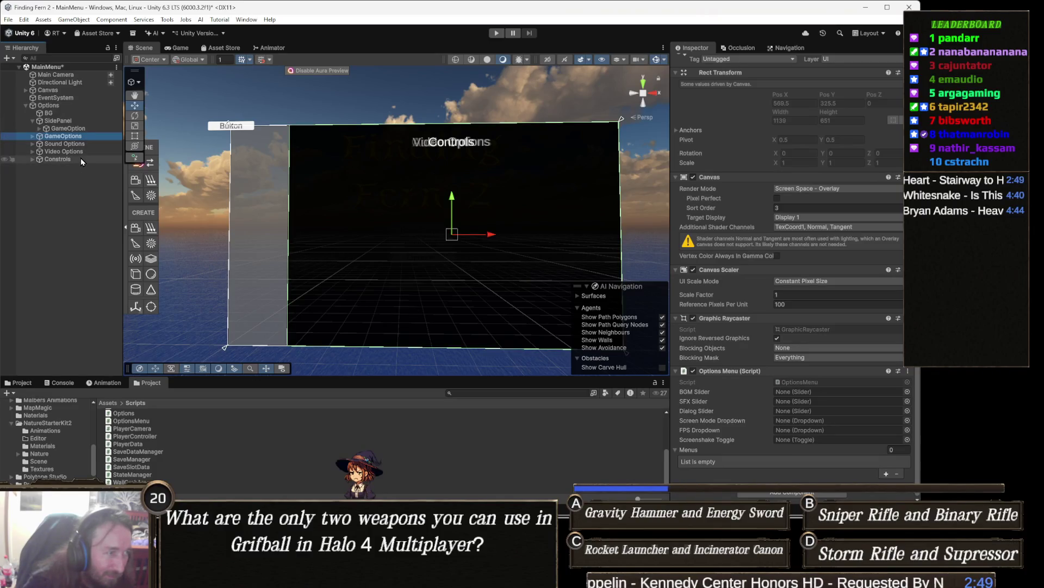
pyautogui.keyDown('shift'); pyautogui.click(80, 157); pyautogui.keyUp('shift')
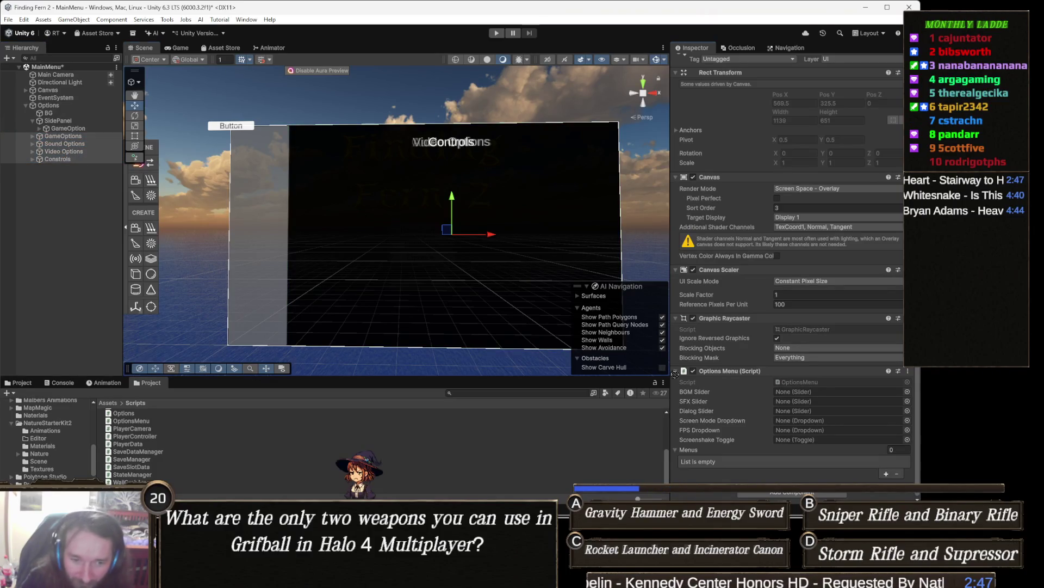
pyautogui.moveTo(713, 444); pyautogui.dragTo(697, 449)
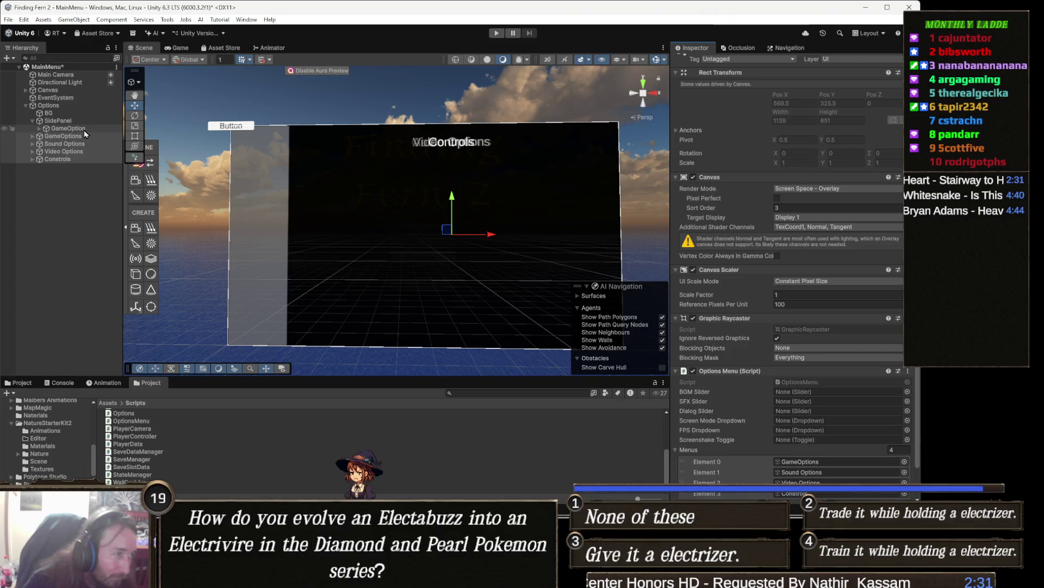
pyautogui.click(84, 131)
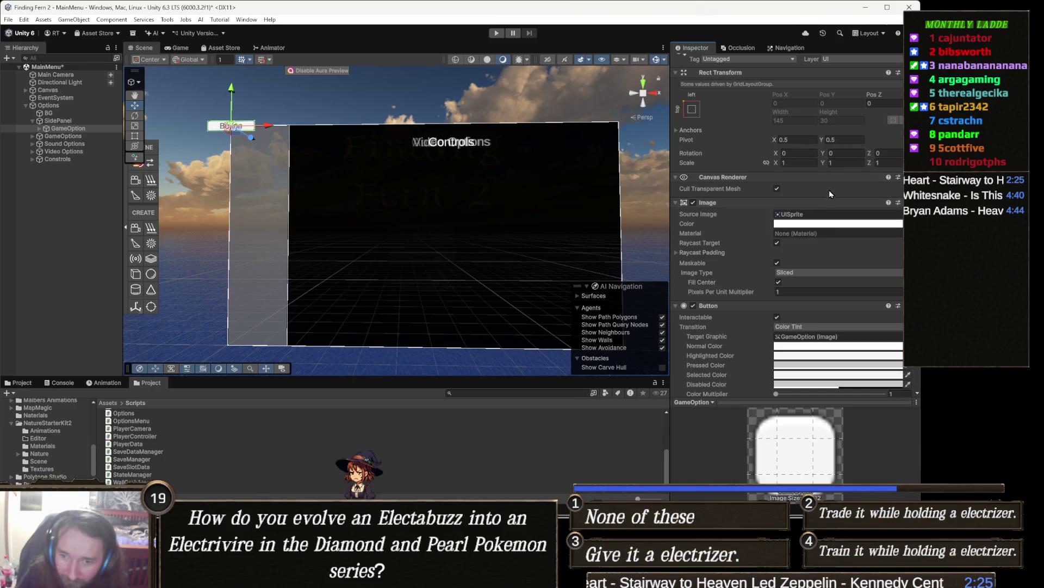
# - Make the Options object the target of GameOption's On Click event
pyautogui.scroll(-3, 814, 231)
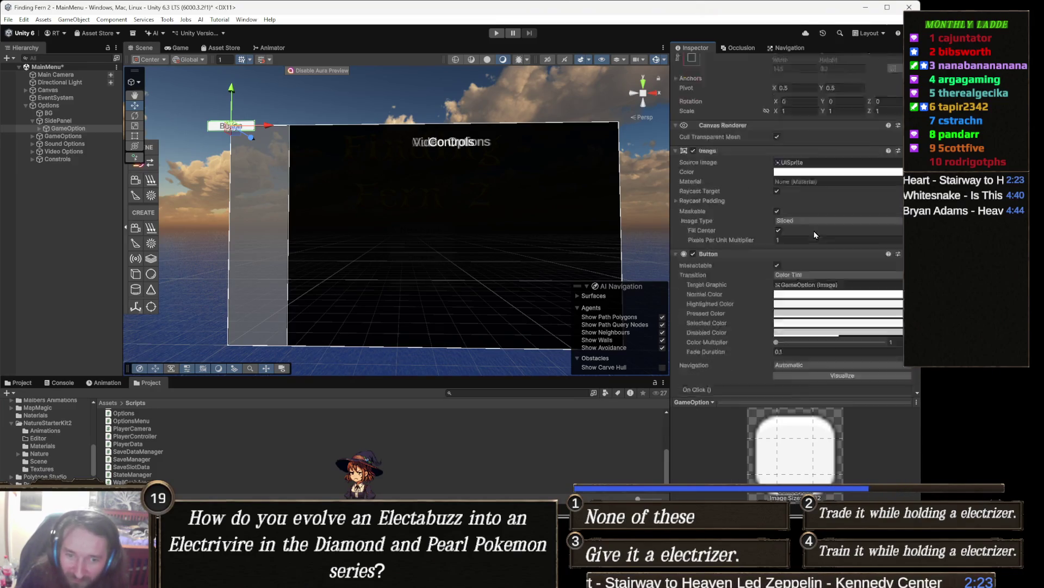
pyautogui.scroll(-1, 815, 234)
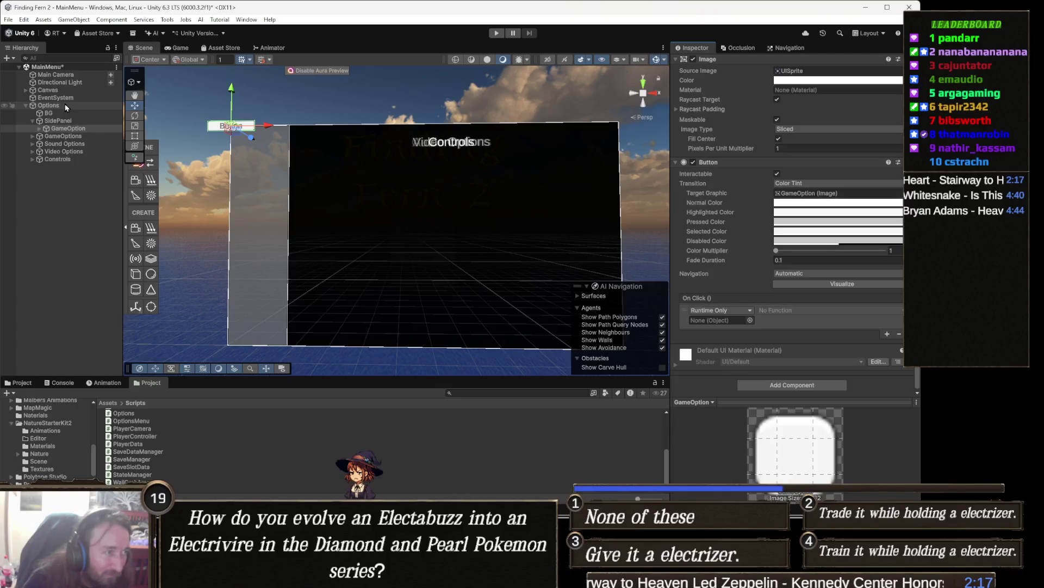
pyautogui.click(850, 365)
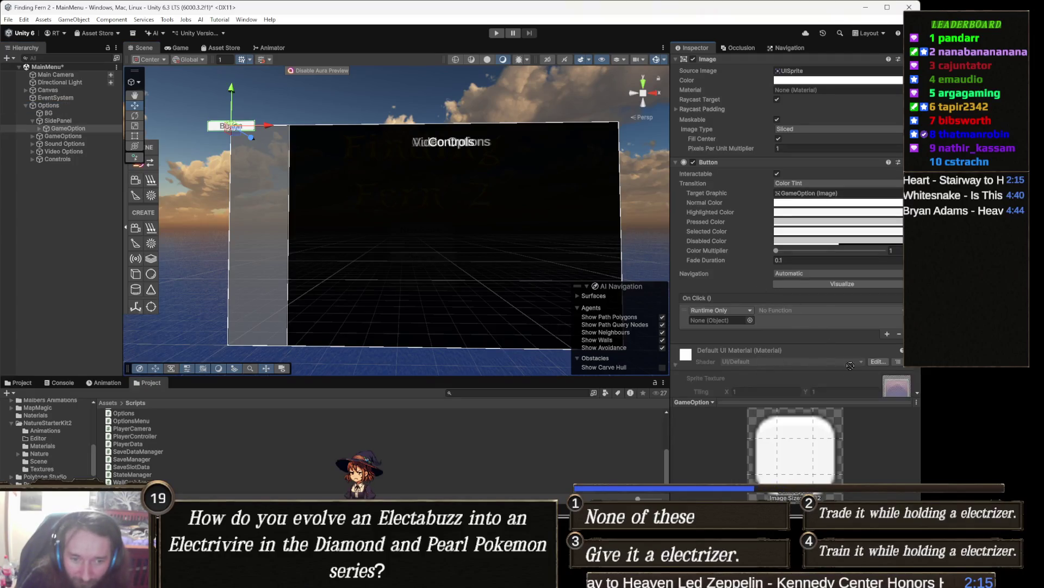
pyautogui.scroll(-5, 851, 365)
pyautogui.moveTo(710, 186); pyautogui.dragTo(717, 179)
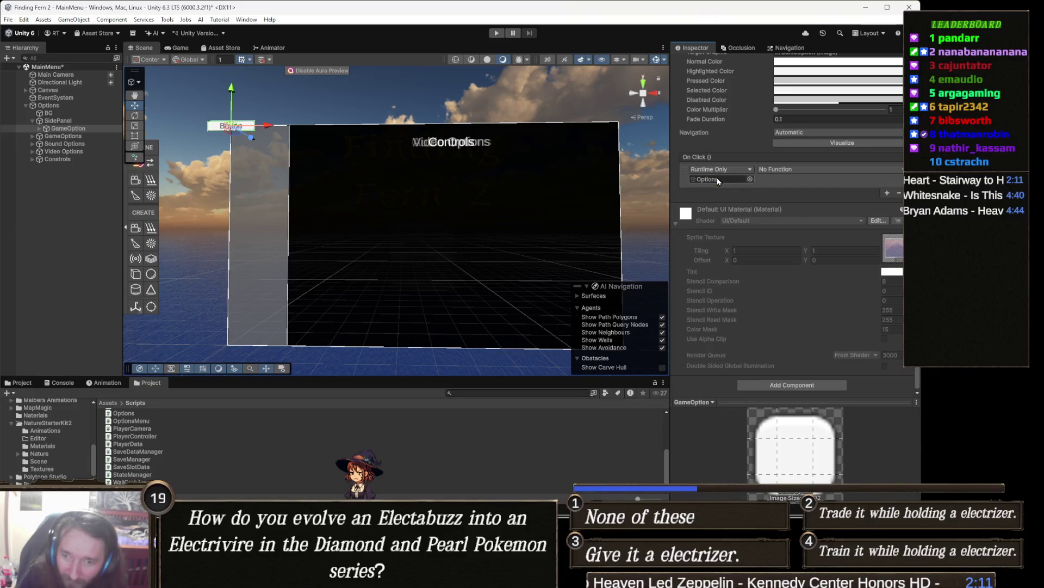
pyautogui.scroll(5, 692, 216)
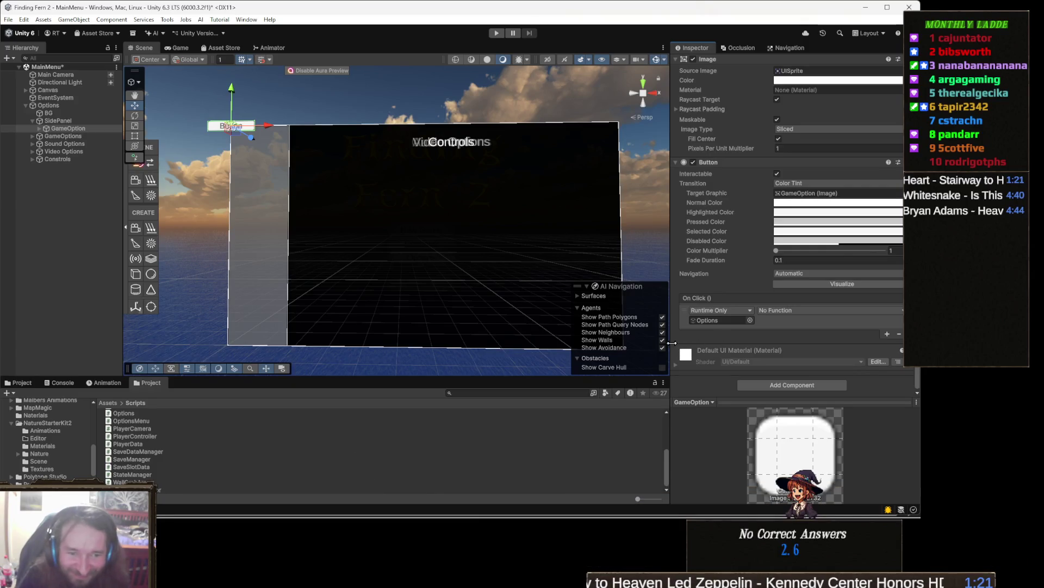
# - Set GameOption's On Click function to OptionsMenu.ToggleMenu (int) with argument 0
pyautogui.click(793, 312)
pyautogui.moveTo(813, 388)
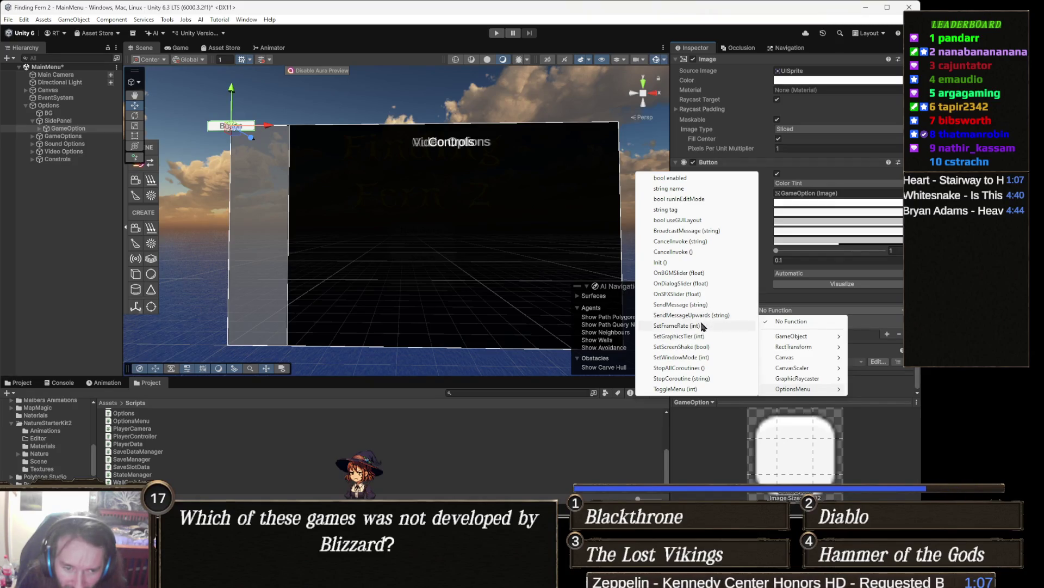
pyautogui.click(695, 390)
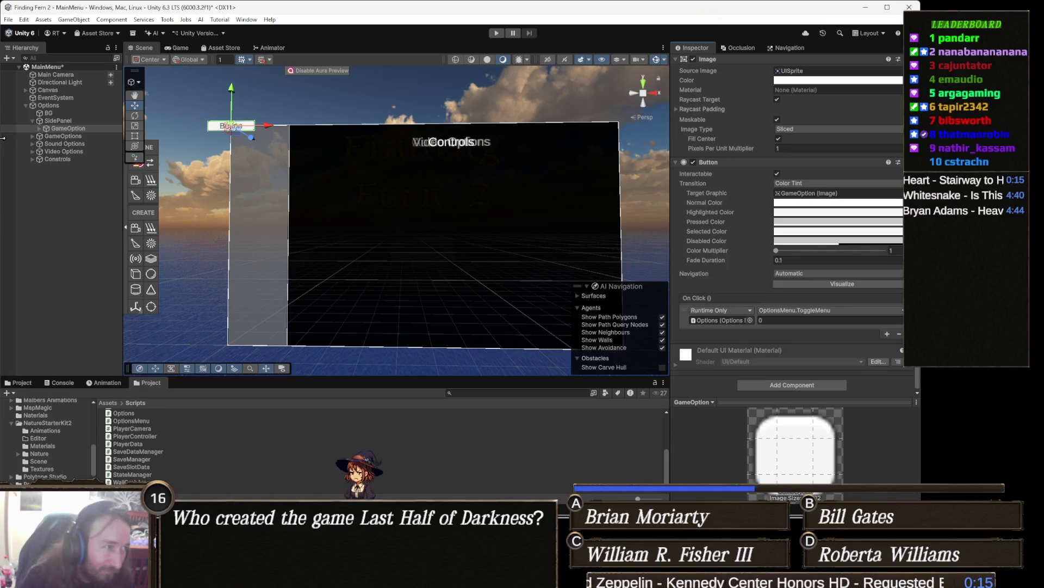
pyautogui.hotkey('ctrl', 'd')
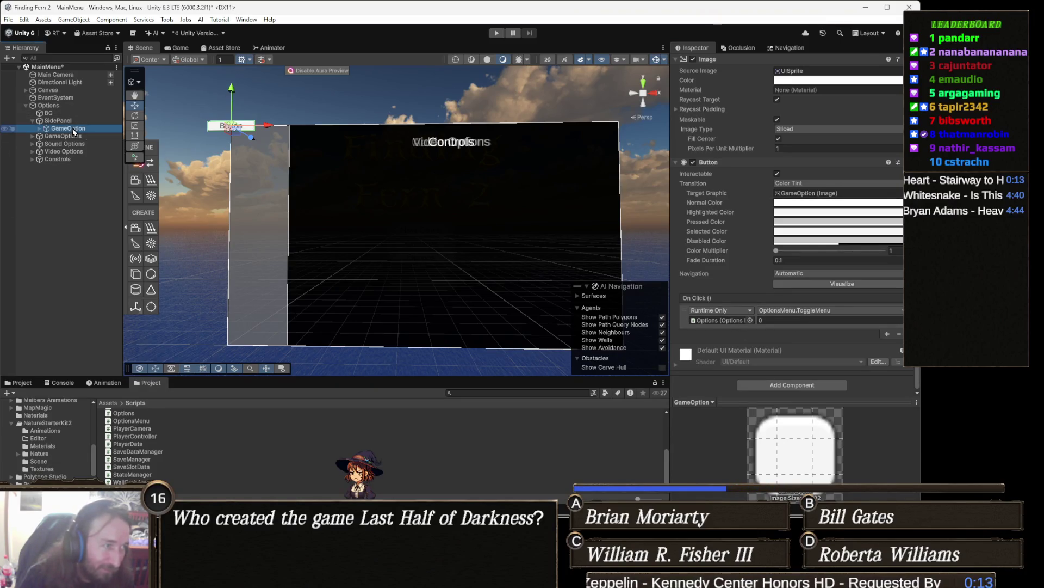
# - Duplicate GameOption and name the first two copies Soundoptions and Videooptions
pyautogui.hotkey('ctrl', 'd')
pyautogui.hotkey('ctrl', 'd')
pyautogui.click(89, 137)
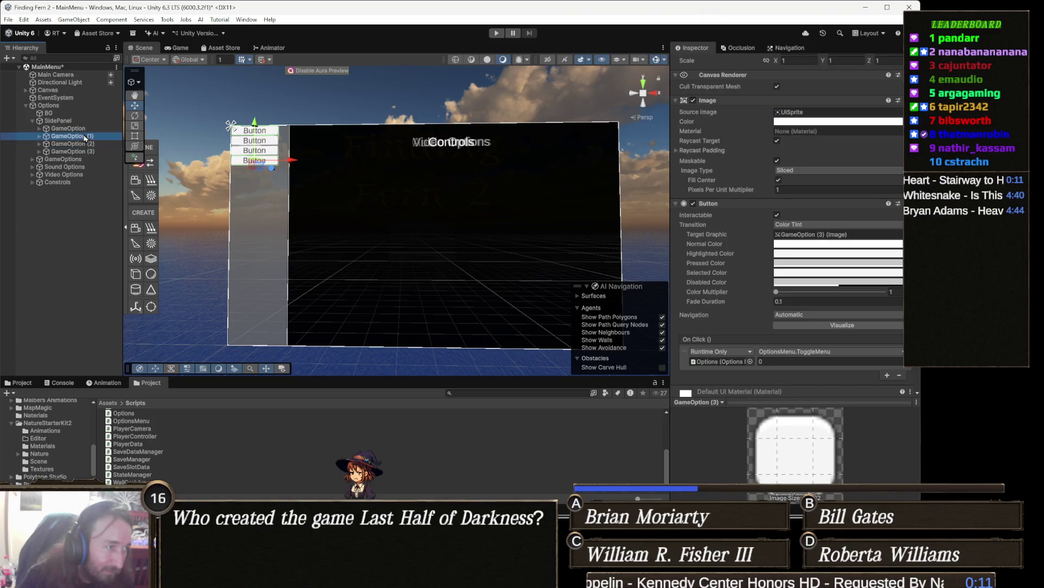
pyautogui.click(90, 136)
pyautogui.write('Soundoption')
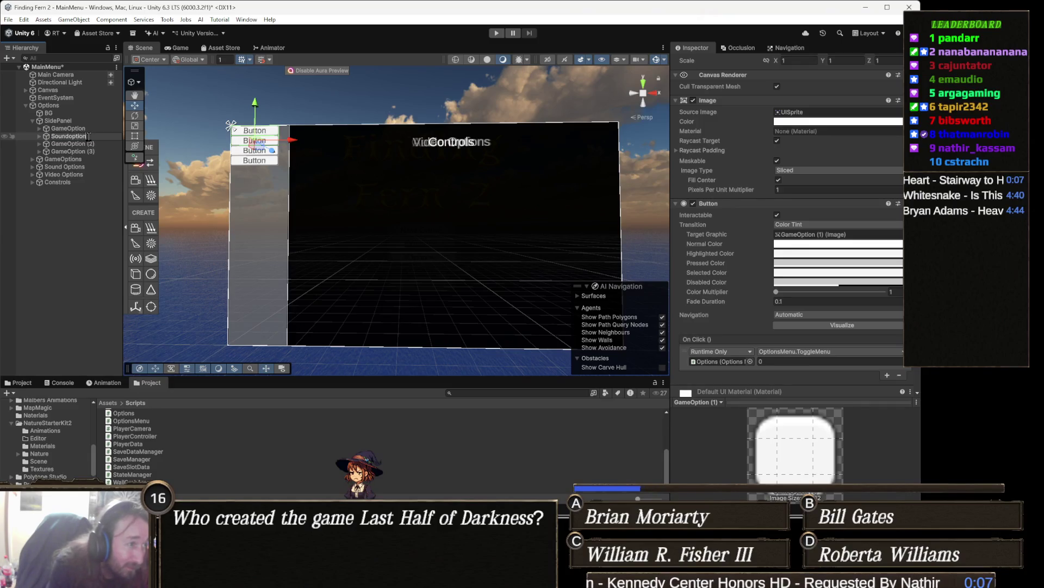
pyautogui.press('Return')
pyautogui.click(90, 144)
pyautogui.click(90, 143)
pyautogui.write('Videooption')
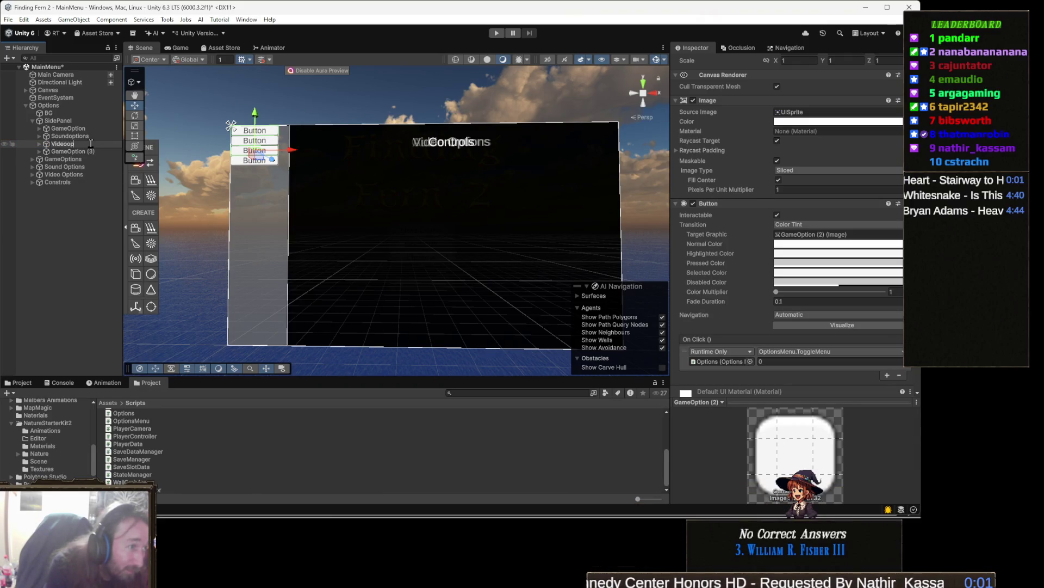
pyautogui.write('s')
pyautogui.press('Return')
# - Rename the third copy to Controls and reselect the Soundoptions button
pyautogui.click(93, 153)
pyautogui.press('F2')
pyautogui.write('C')
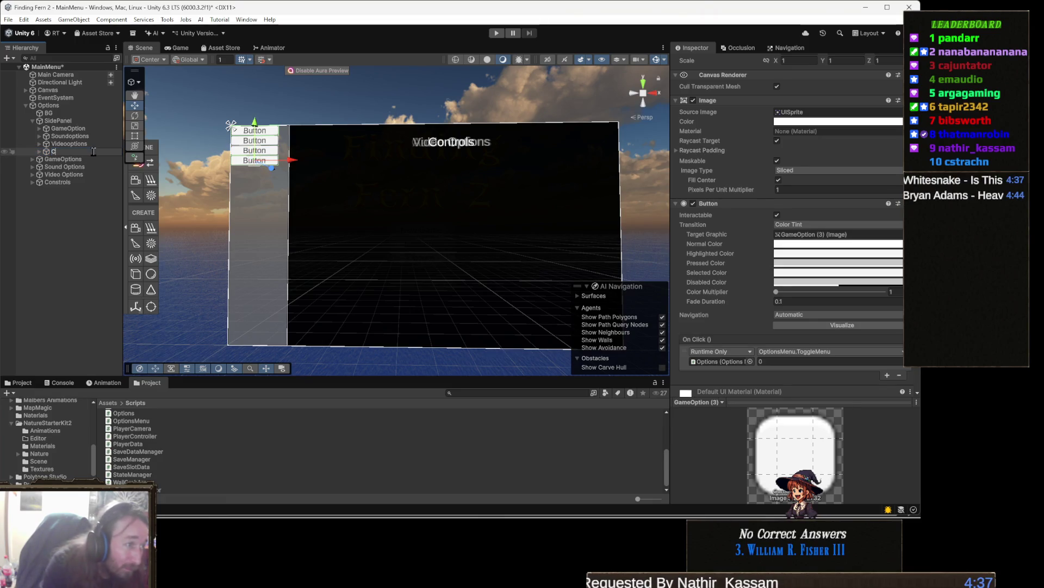
pyautogui.write('onstrols')
pyautogui.press('Return')
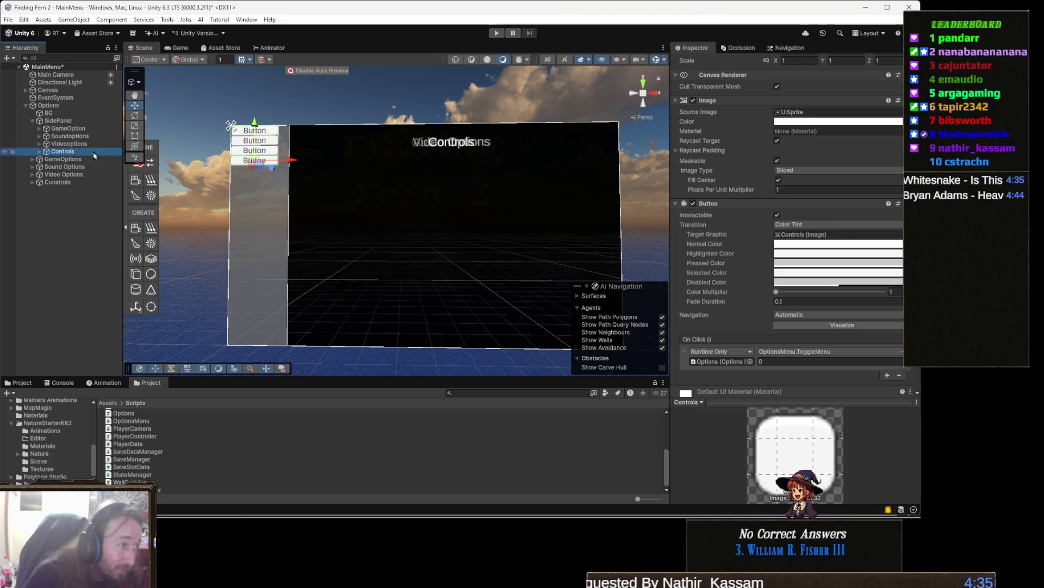
pyautogui.click(99, 144)
pyautogui.press('Up')
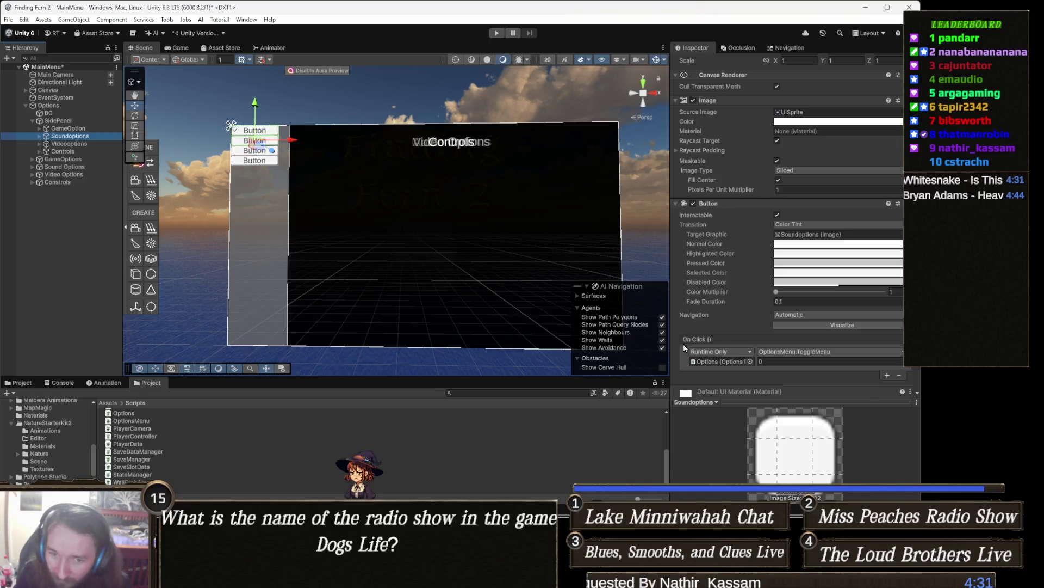
# - Set ToggleMenu arguments to 1 for Soundoptions, 2 for Videooptions and 3 for Controls
pyautogui.click(778, 361)
pyautogui.write('1')
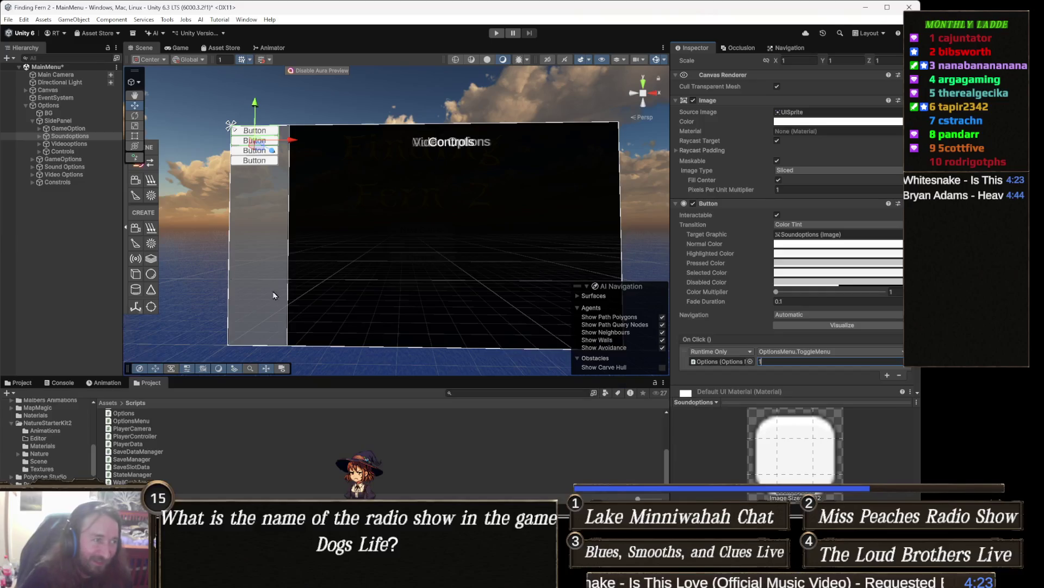
pyautogui.click(88, 144)
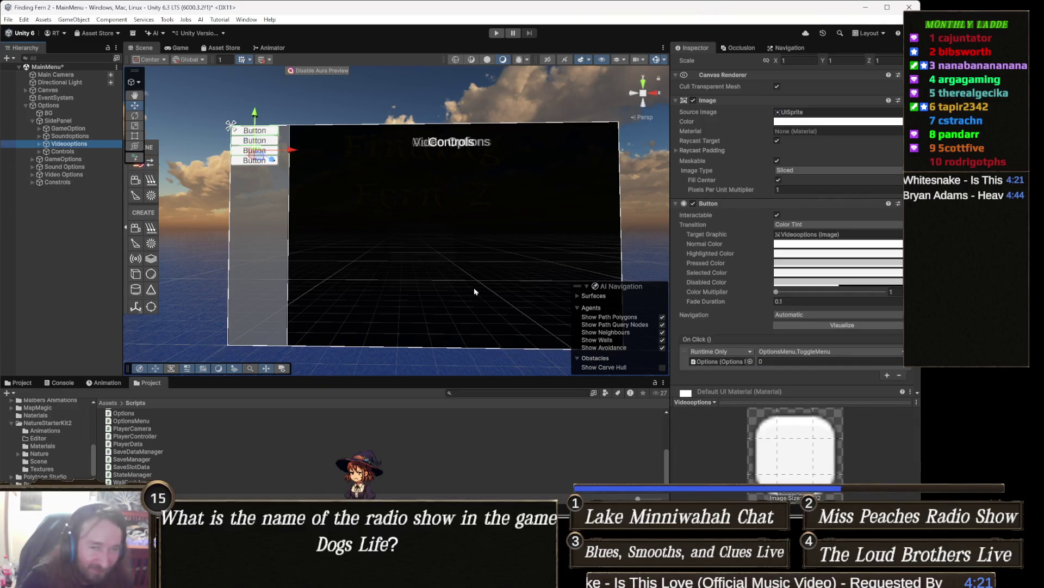
pyautogui.scroll(-2, 790, 391)
pyautogui.click(778, 320)
pyautogui.write('2')
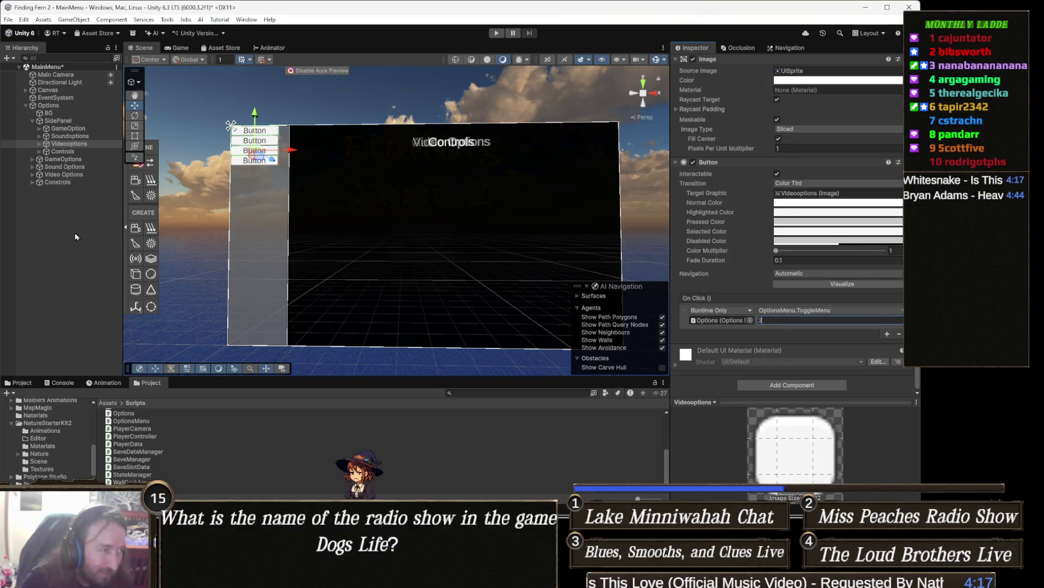
pyautogui.click(81, 152)
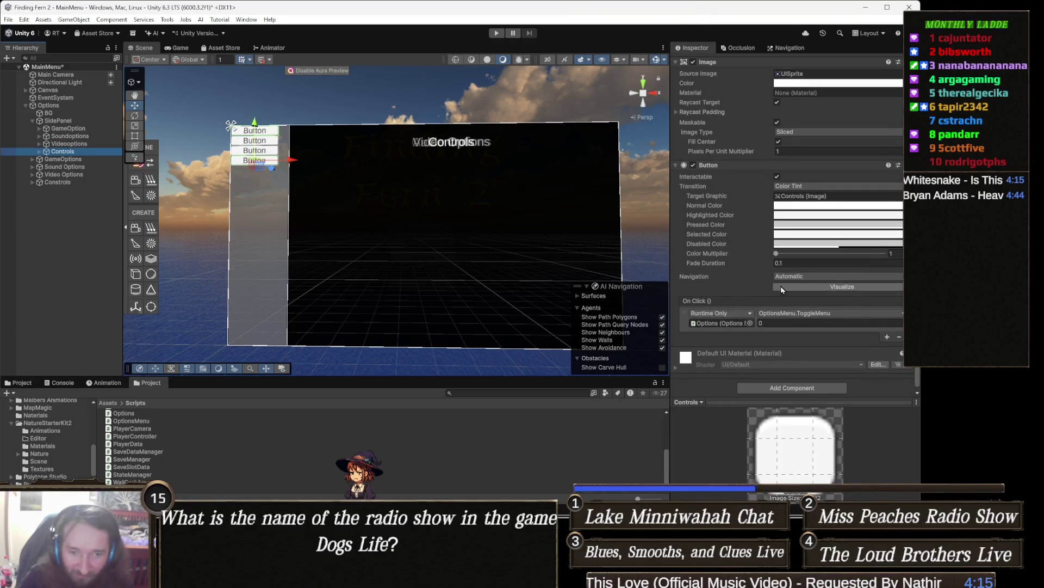
pyautogui.click(772, 320)
pyautogui.write('3')
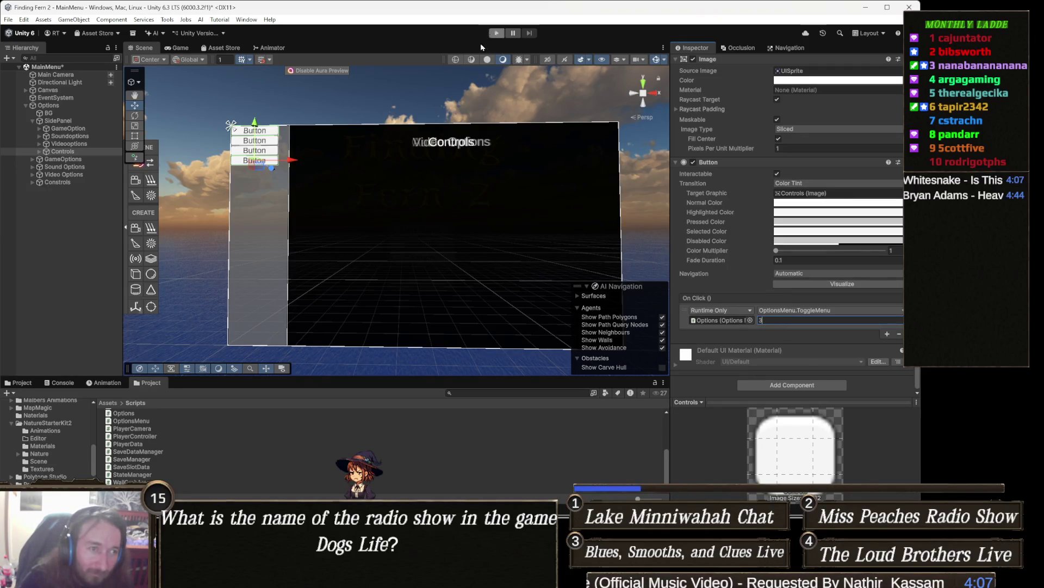
pyautogui.click(83, 183)
pyautogui.keyDown('shift'); pyautogui.click(87, 167); pyautogui.keyUp('shift')
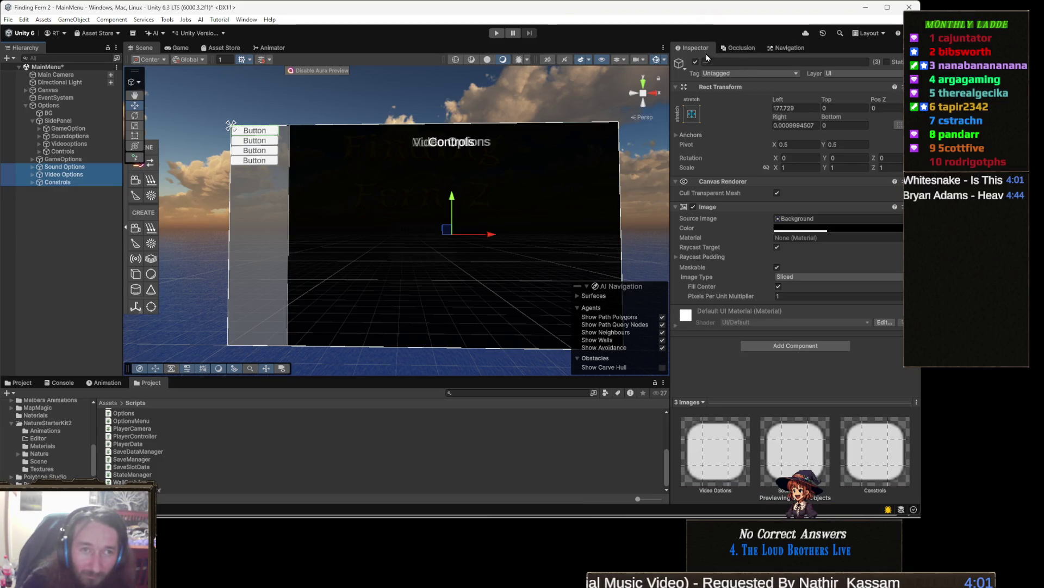
# - Deactivate the Sound, Video and Controls panels and relabel the first side button 'Game Options'
pyautogui.click(697, 63)
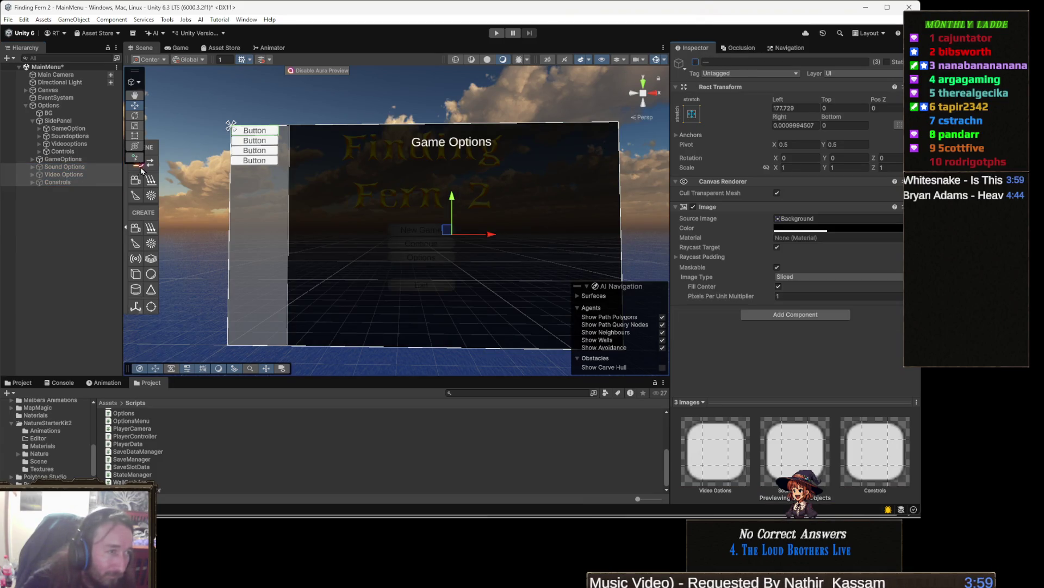
pyautogui.click(83, 130)
pyautogui.press('Right')
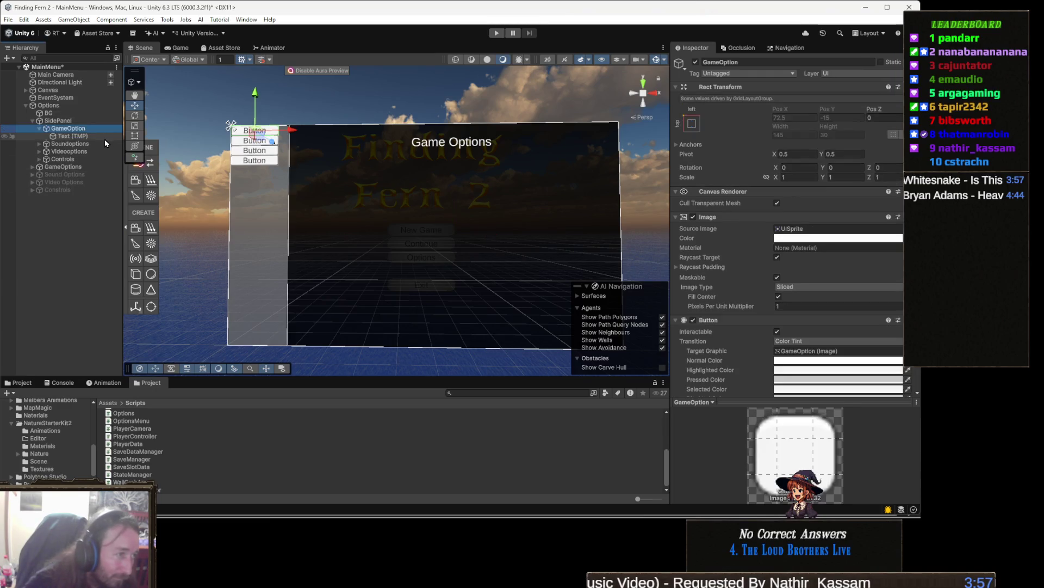
pyautogui.click(102, 137)
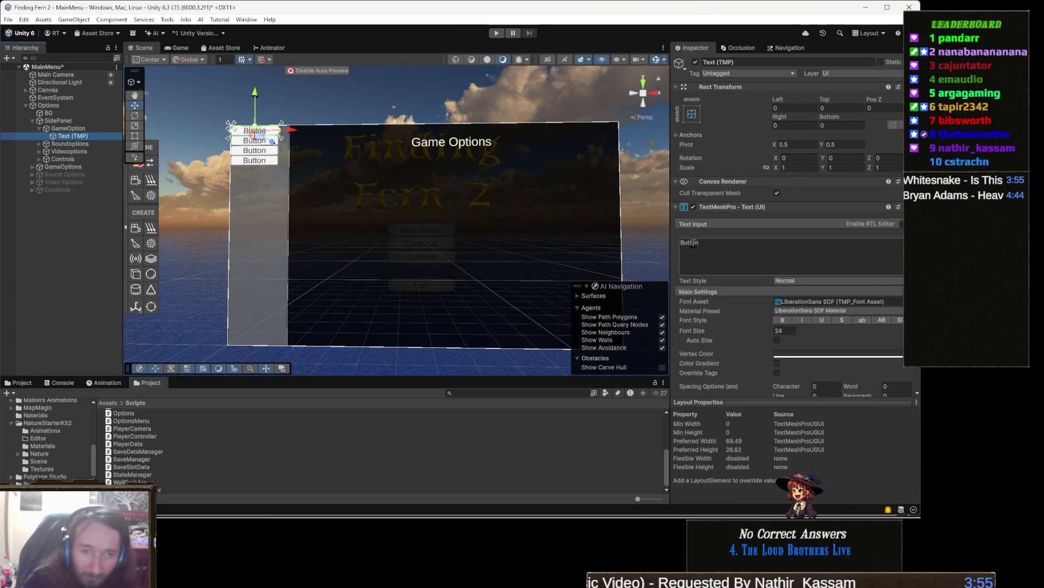
pyautogui.click(708, 260)
pyautogui.hotkey('ctrl', 'a')
pyautogui.write('Ga')
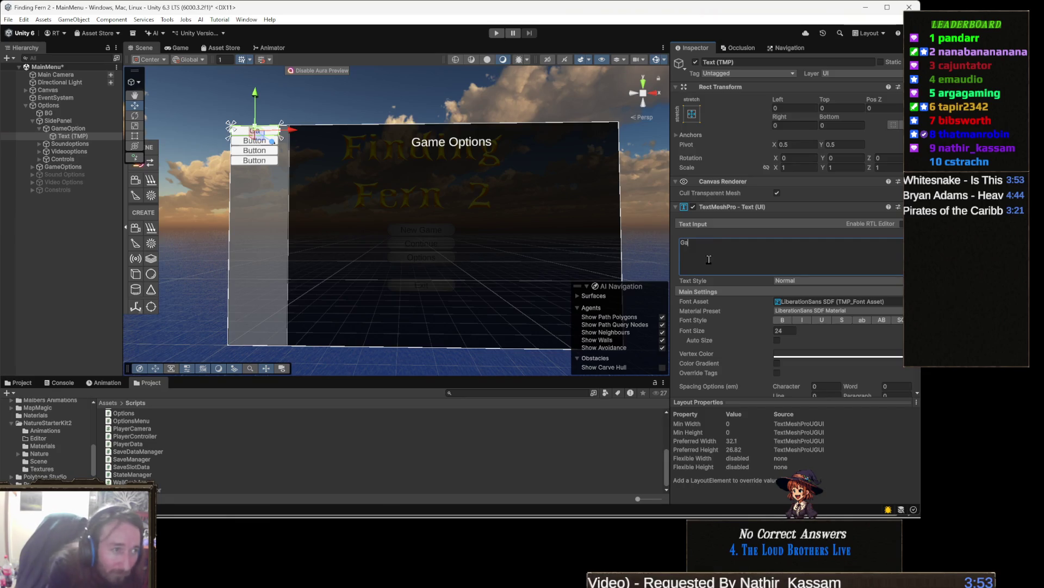
pyautogui.write('me Options')
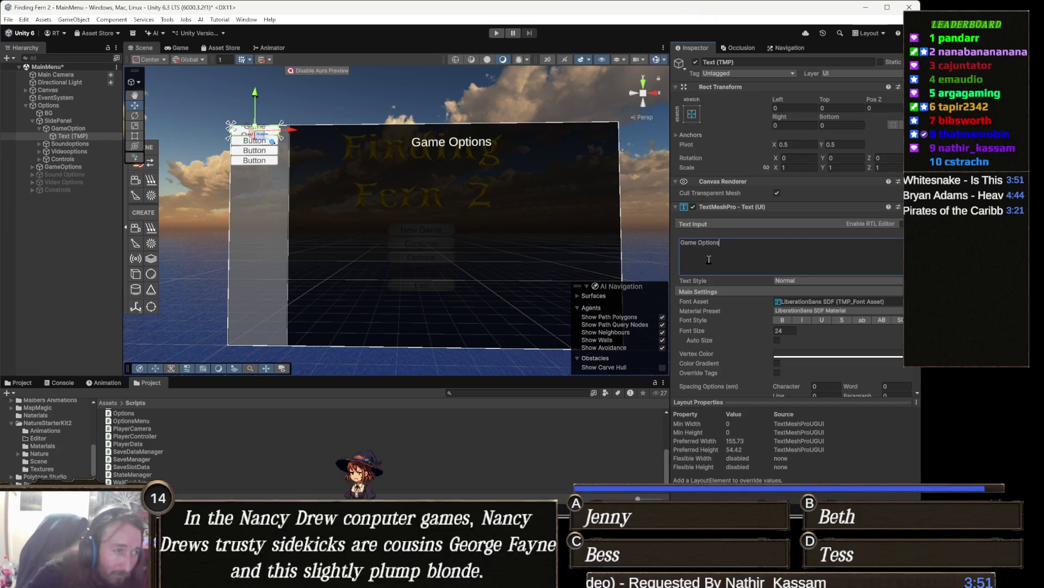
# - Set SidePanel's Grid Layout to Middle Center alignment, Spacing Y about 6.5 and Cell Size X 165
pyautogui.click(78, 121)
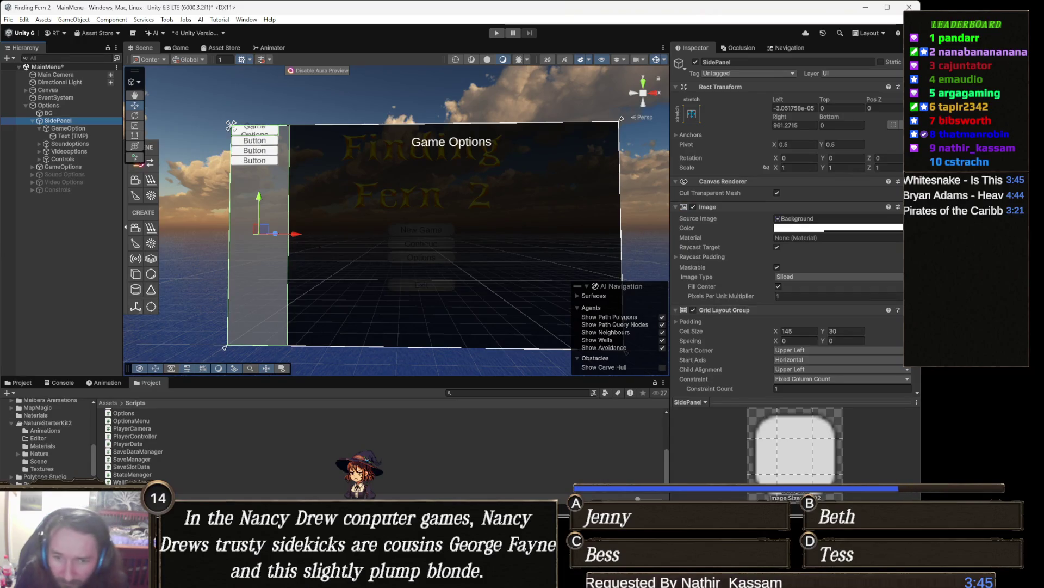
pyautogui.scroll(-2, 825, 324)
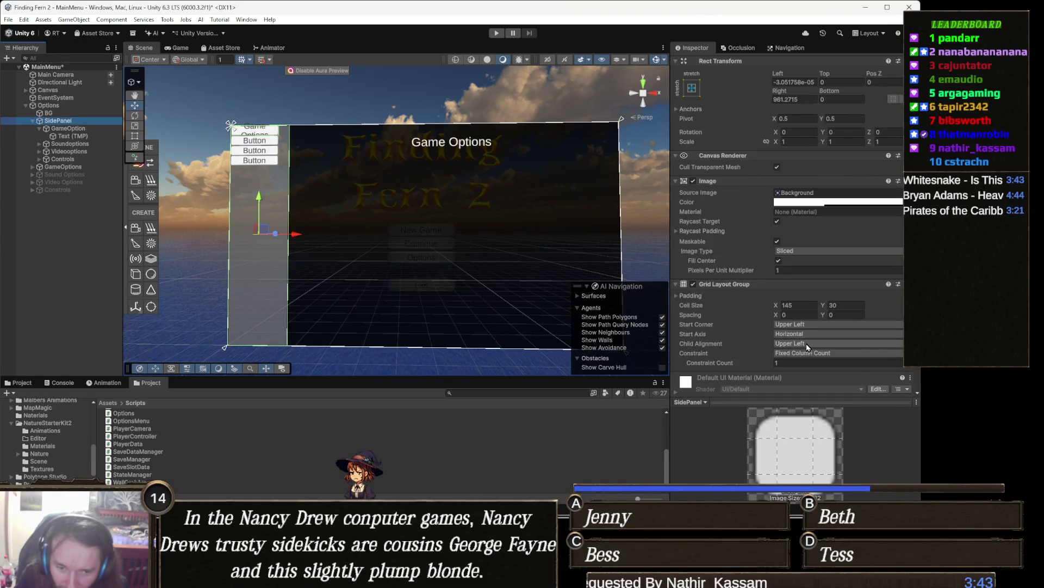
pyautogui.click(816, 343)
pyautogui.click(820, 396)
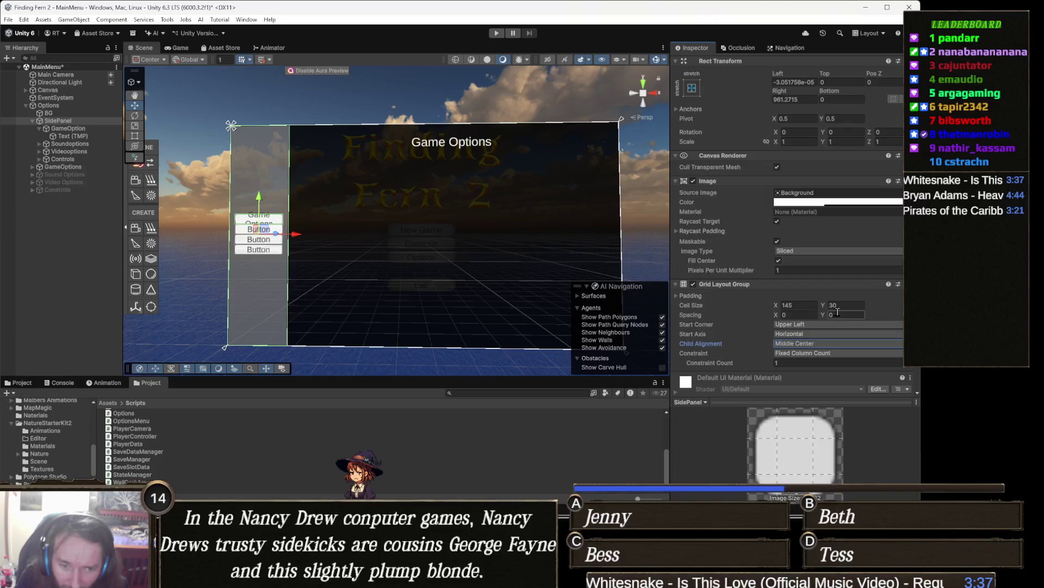
pyautogui.moveTo(822, 319); pyautogui.dragTo(836, 319)
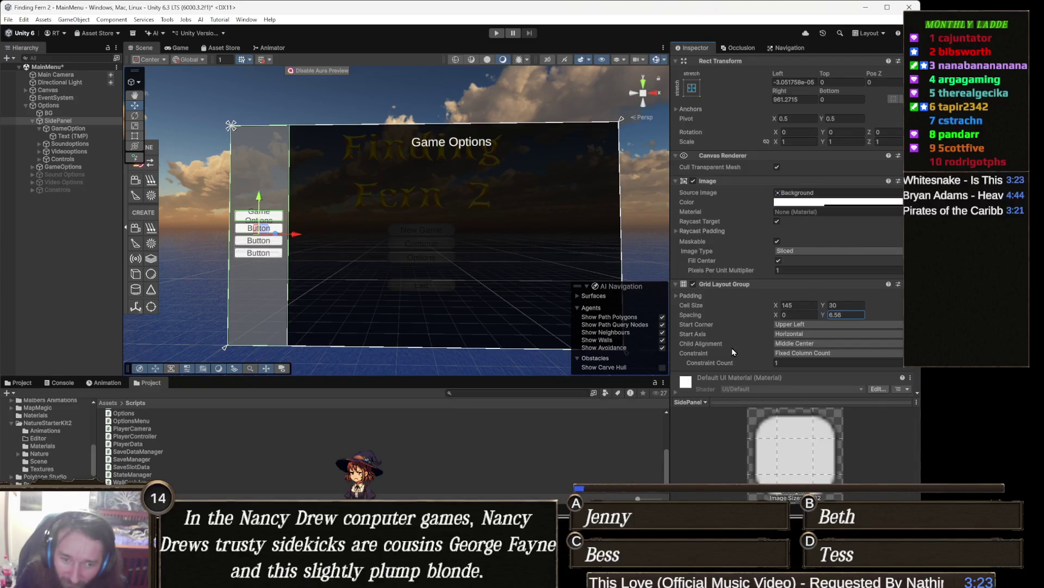
pyautogui.click(809, 306)
pyautogui.write('165')
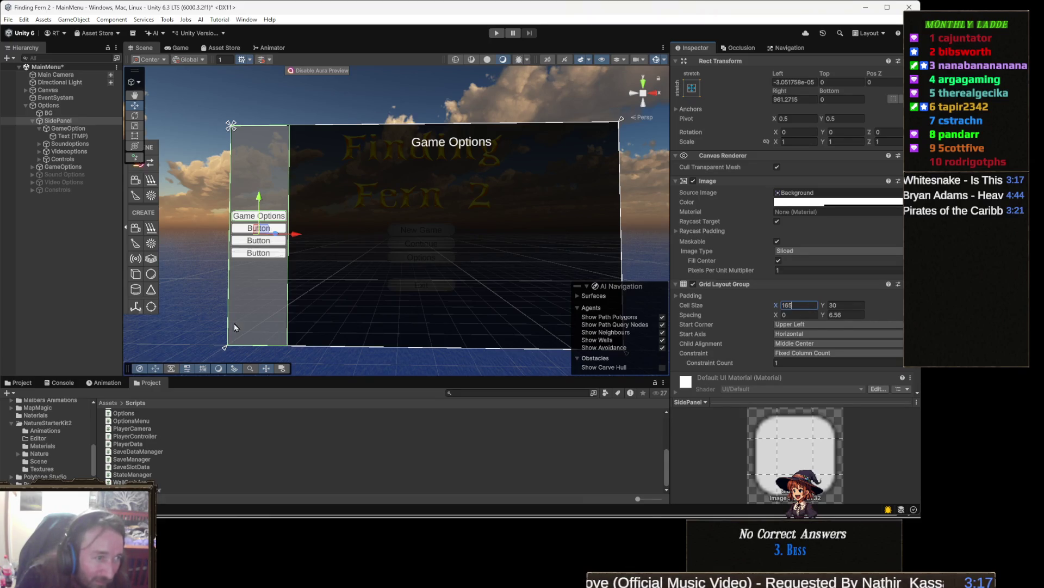
# - Relabel the Soundoptions button's text 'Audio Options'
pyautogui.click(84, 136)
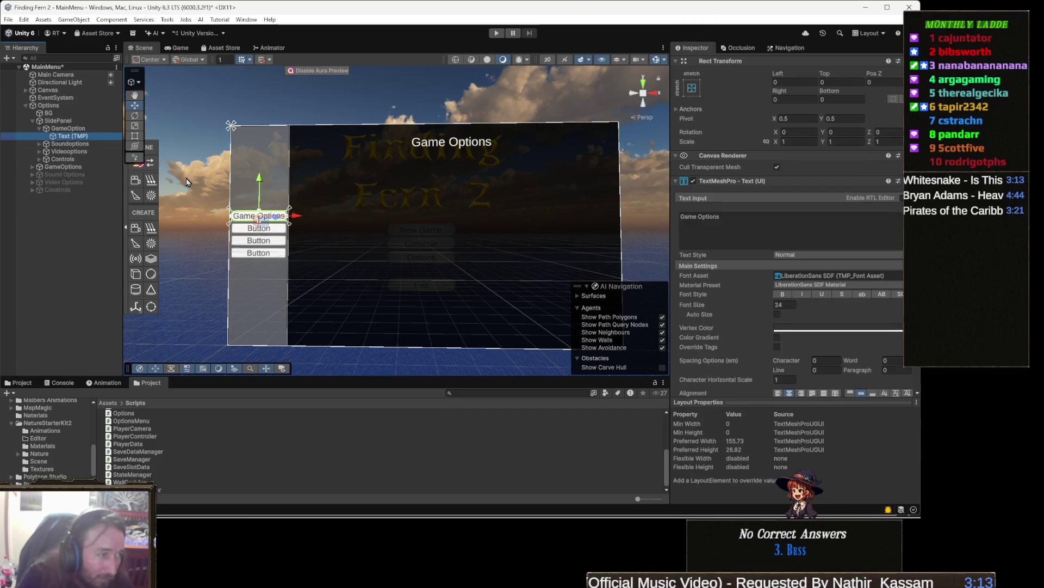
pyautogui.click(258, 228)
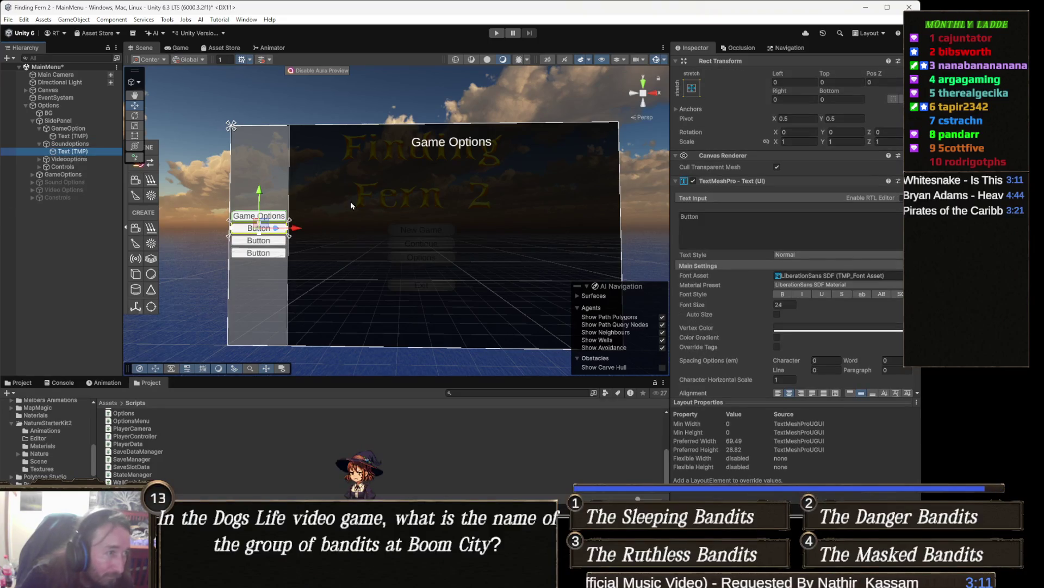
pyautogui.click(763, 223)
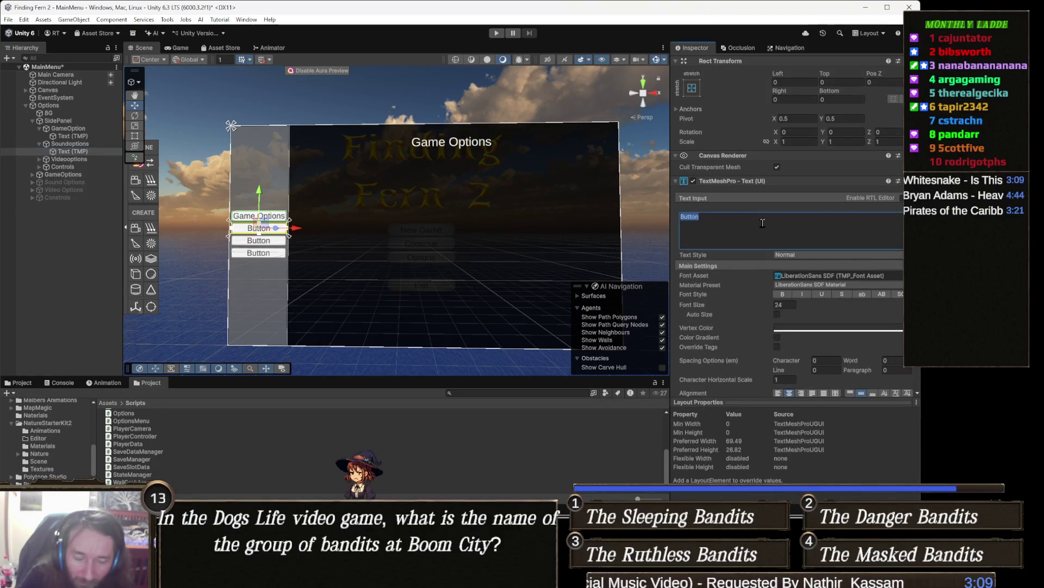
pyautogui.write('Audio Options')
# - Relabel the Videooptions button's text 'Video Options'
pyautogui.click(39, 159)
pyautogui.click(87, 156)
pyautogui.click(69, 166)
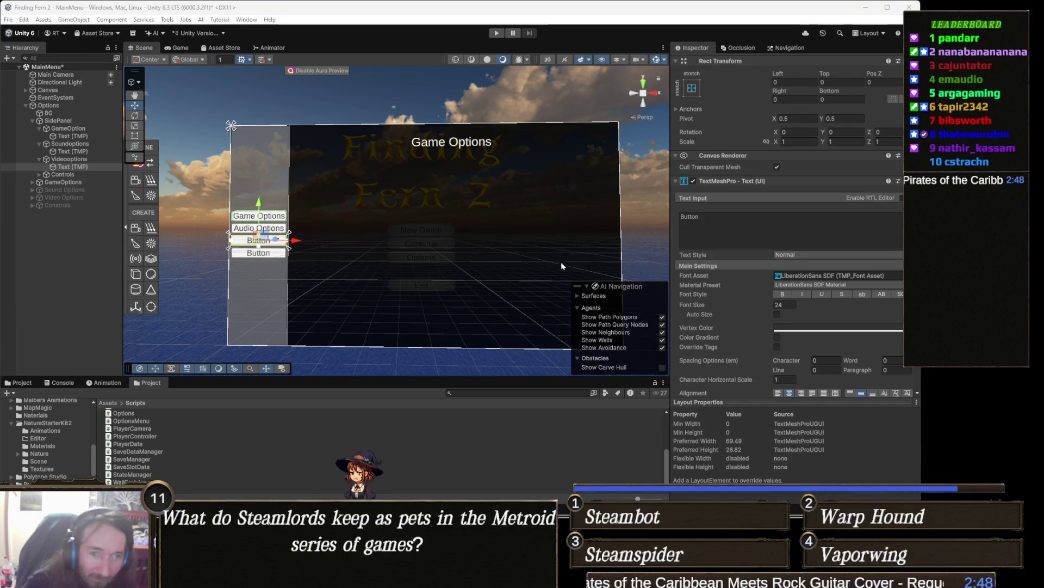
pyautogui.doubleClick(702, 214)
pyautogui.write('V')
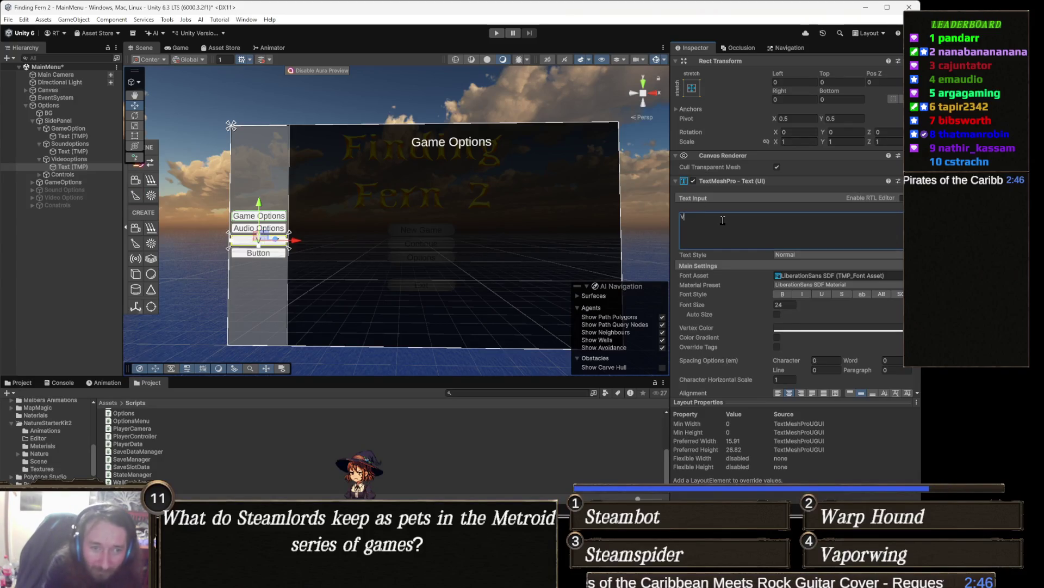
pyautogui.write('ideo Op')
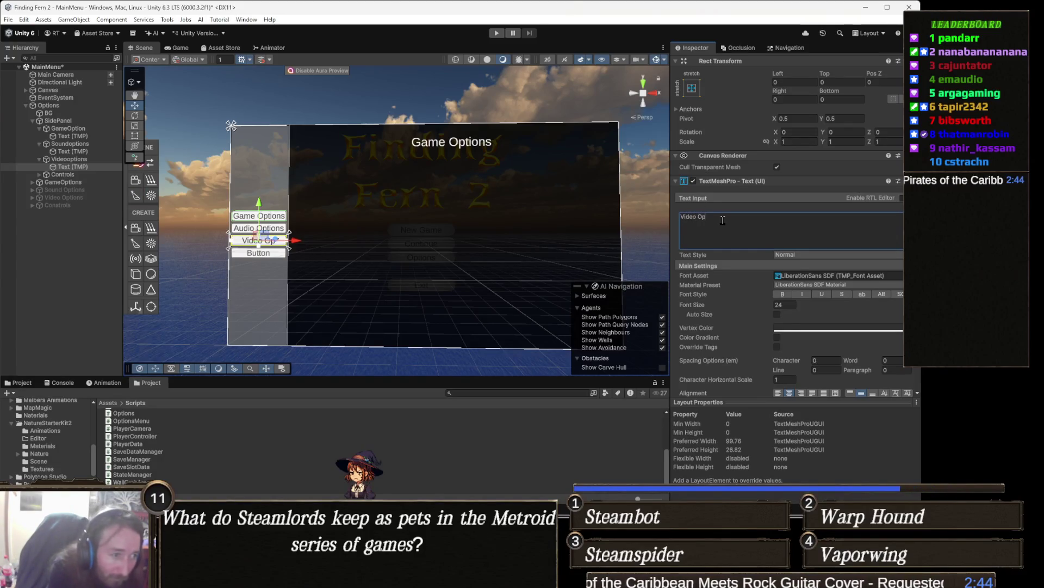
pyautogui.write('tions')
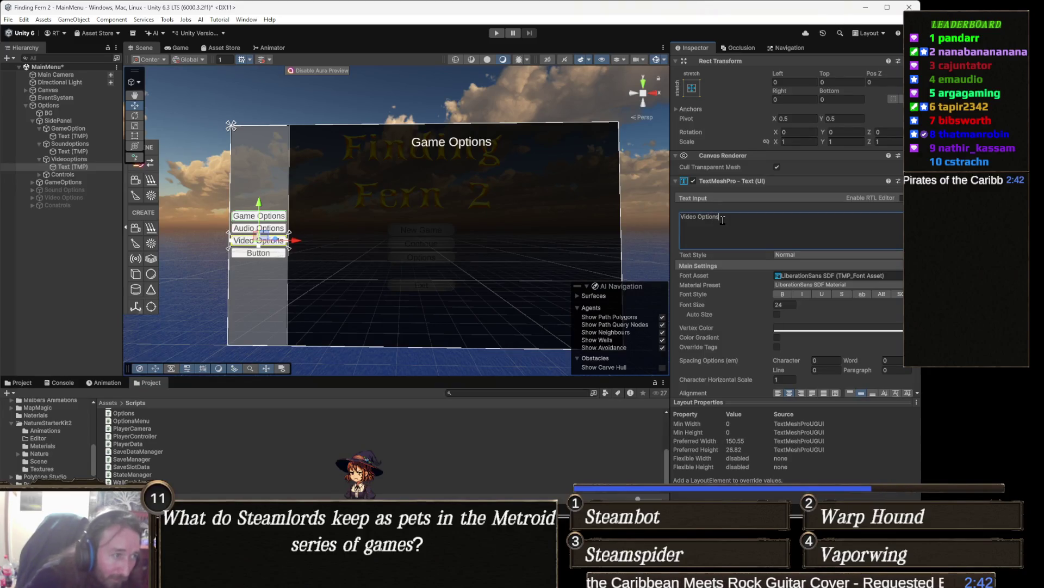
# - Relabel the last side button 'Controls' and run the menu in Play mode
pyautogui.click(40, 174)
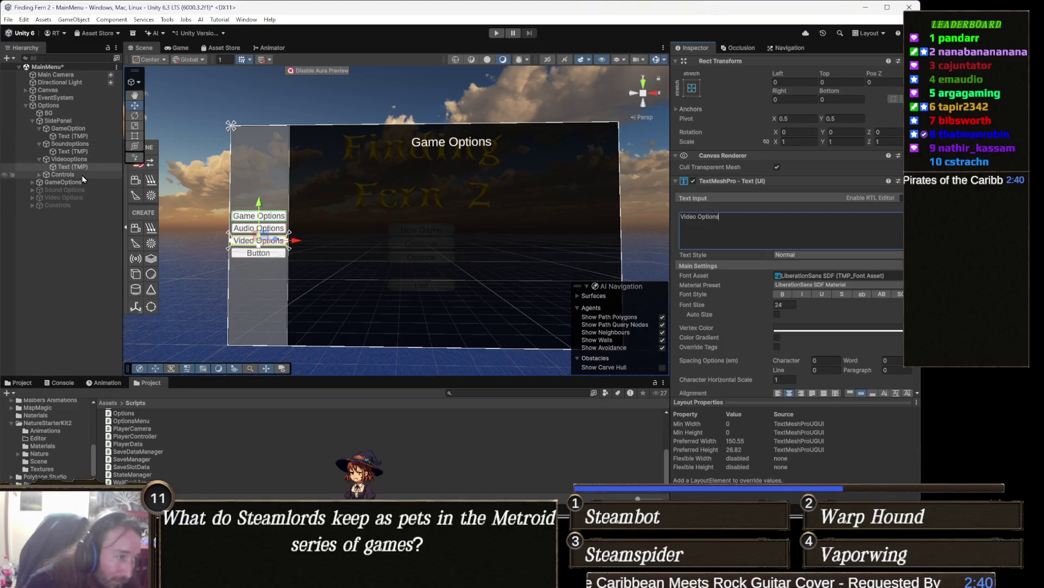
pyautogui.click(76, 182)
pyautogui.click(718, 232)
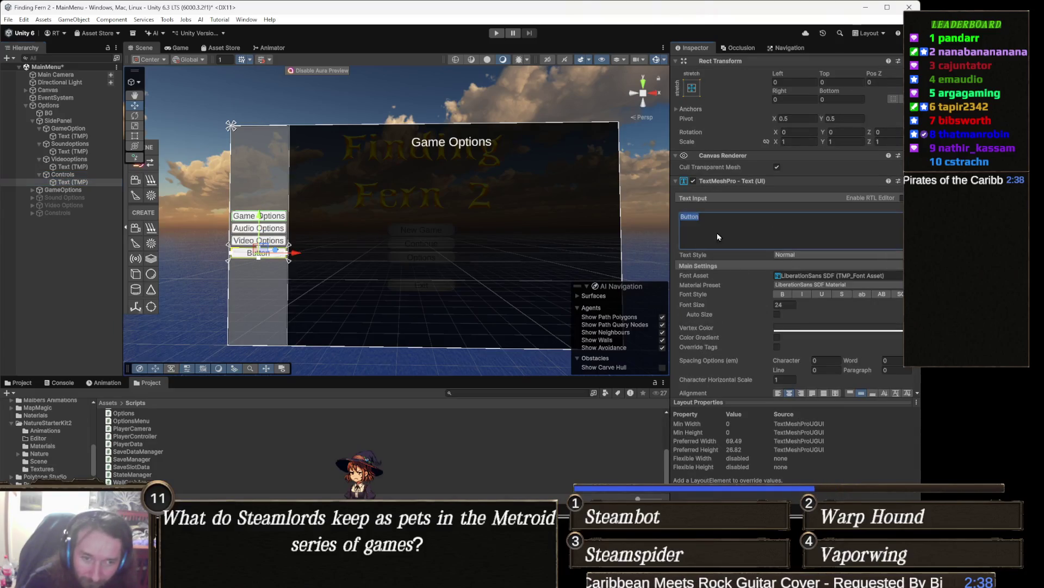
pyautogui.write('Controls')
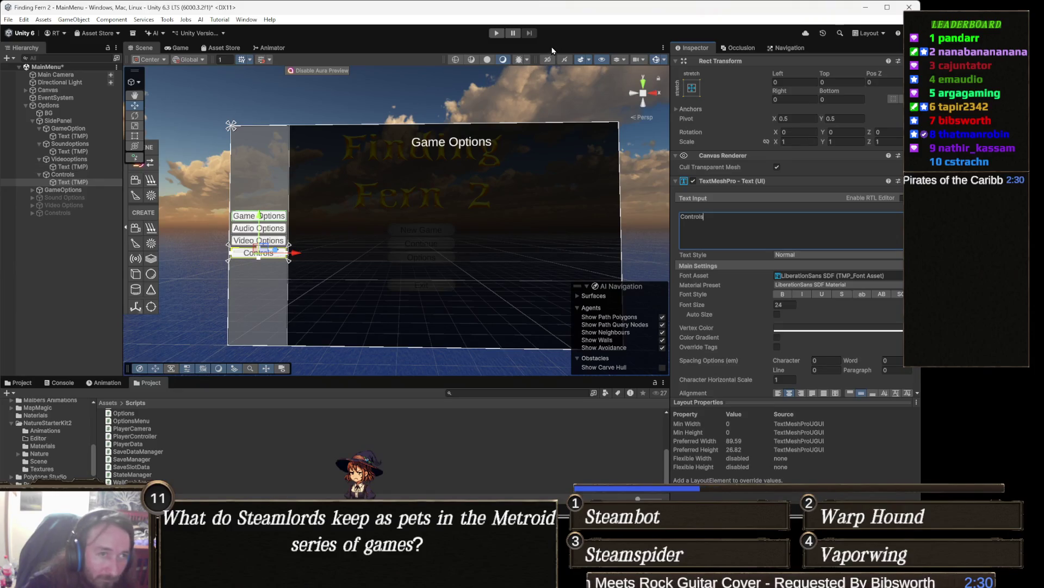
pyautogui.click(493, 34)
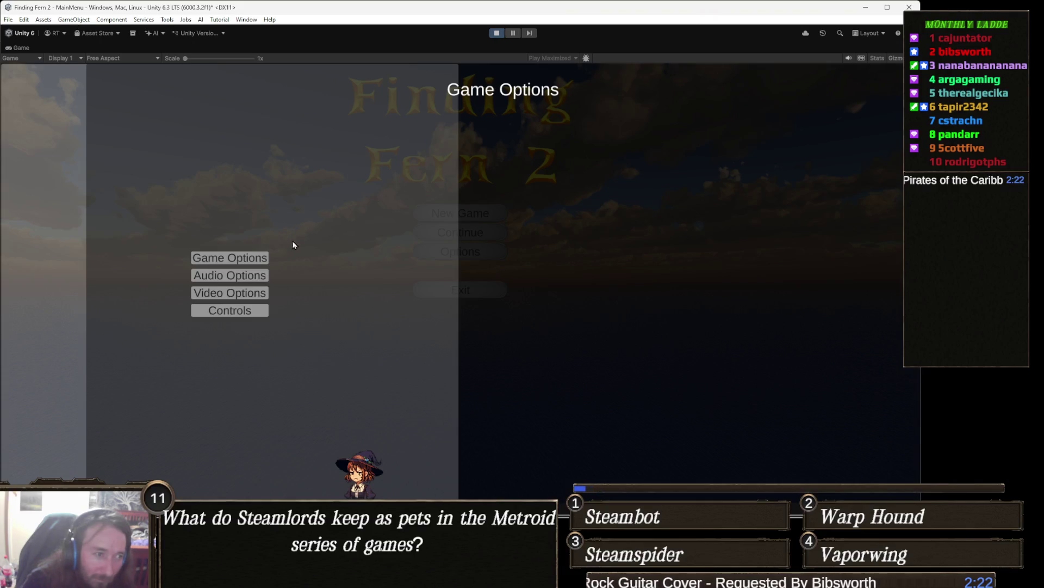
pyautogui.click(501, 34)
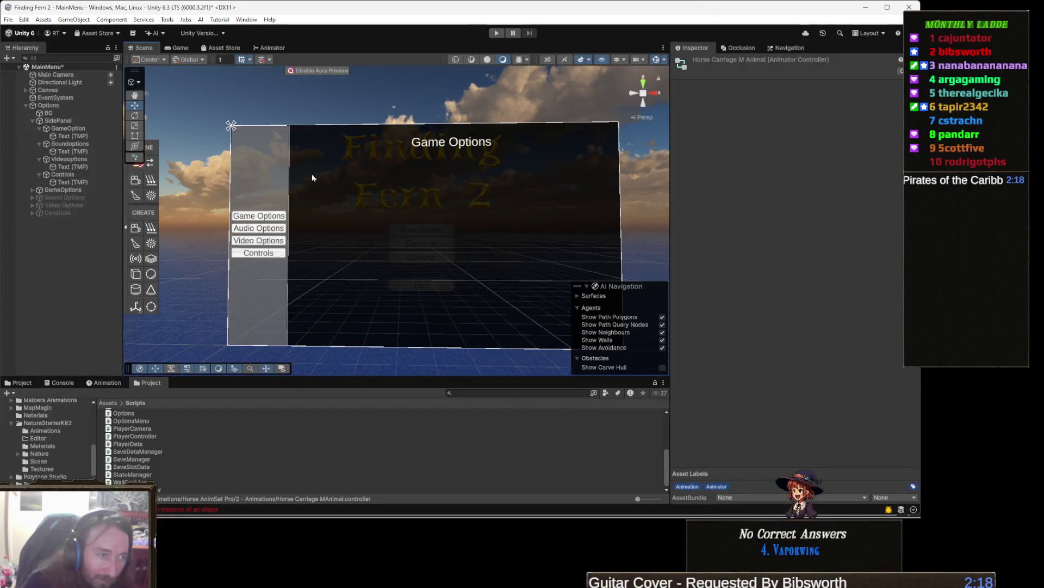
pyautogui.click(278, 176)
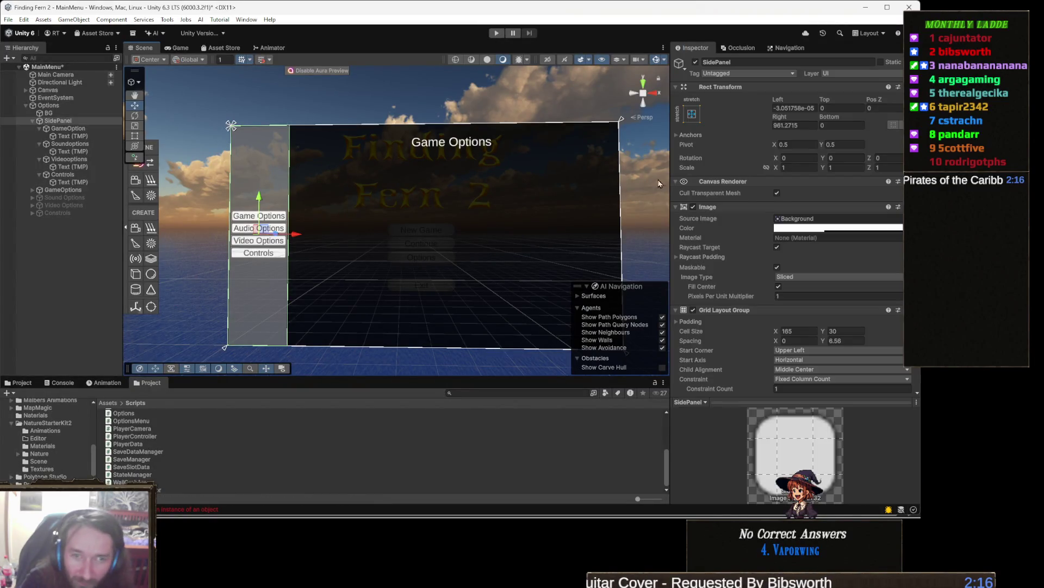
# - Try a centred vertical-stretch anchor on the side panel and test it in Play mode
pyautogui.click(693, 114)
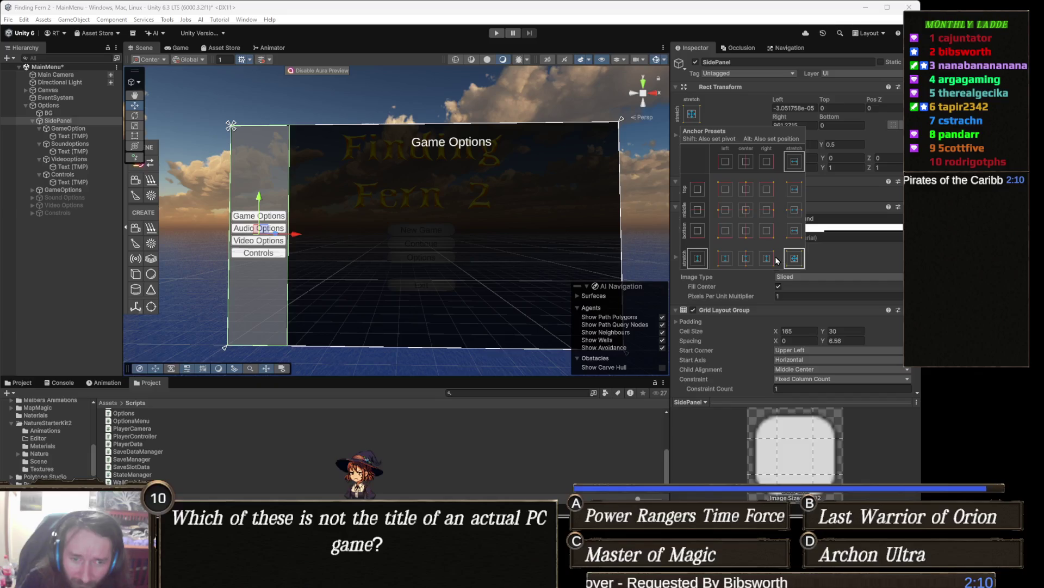
pyautogui.click(745, 260)
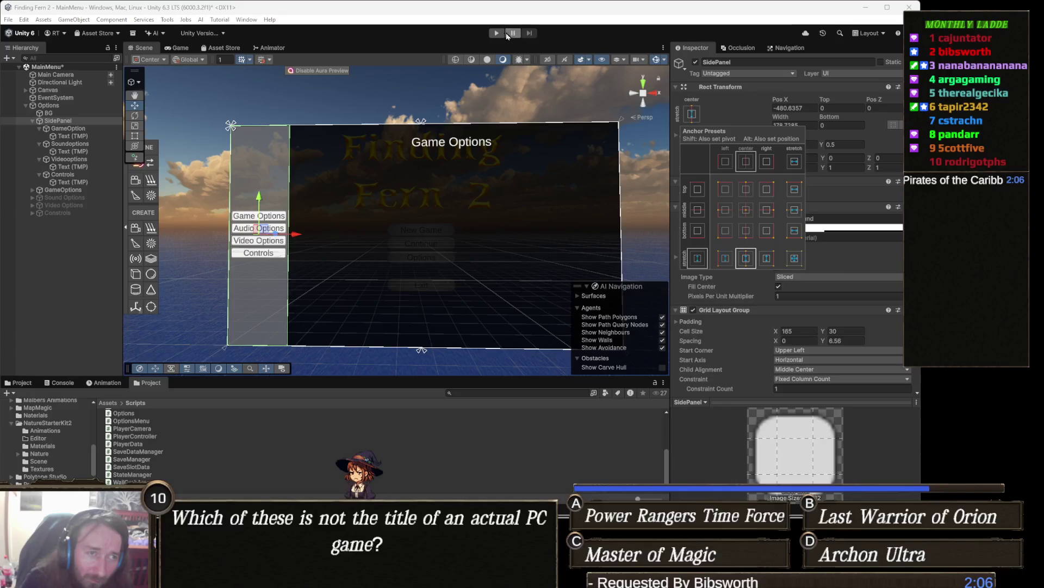
pyautogui.click(497, 33)
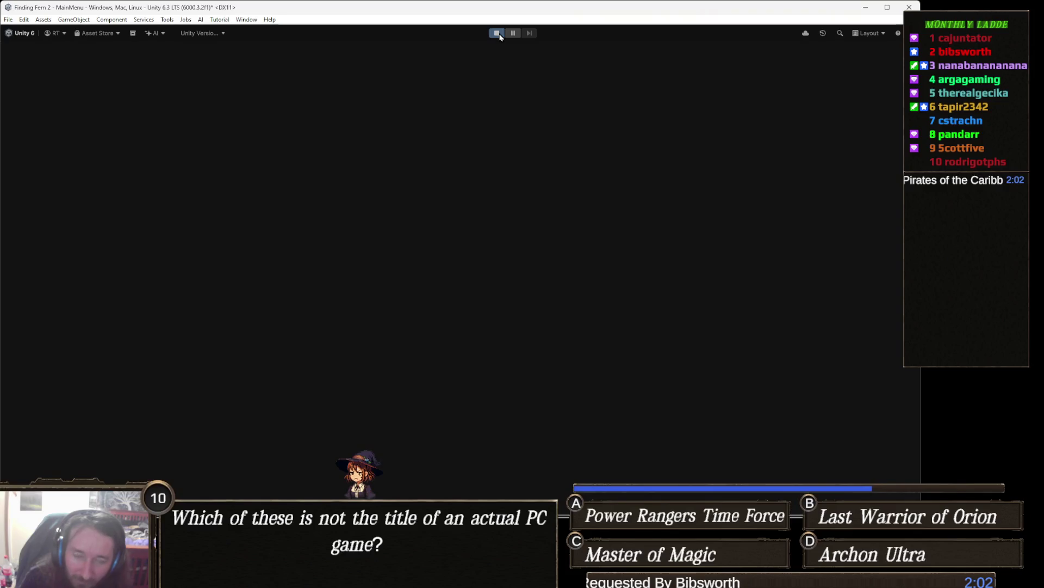
pyautogui.click(496, 33)
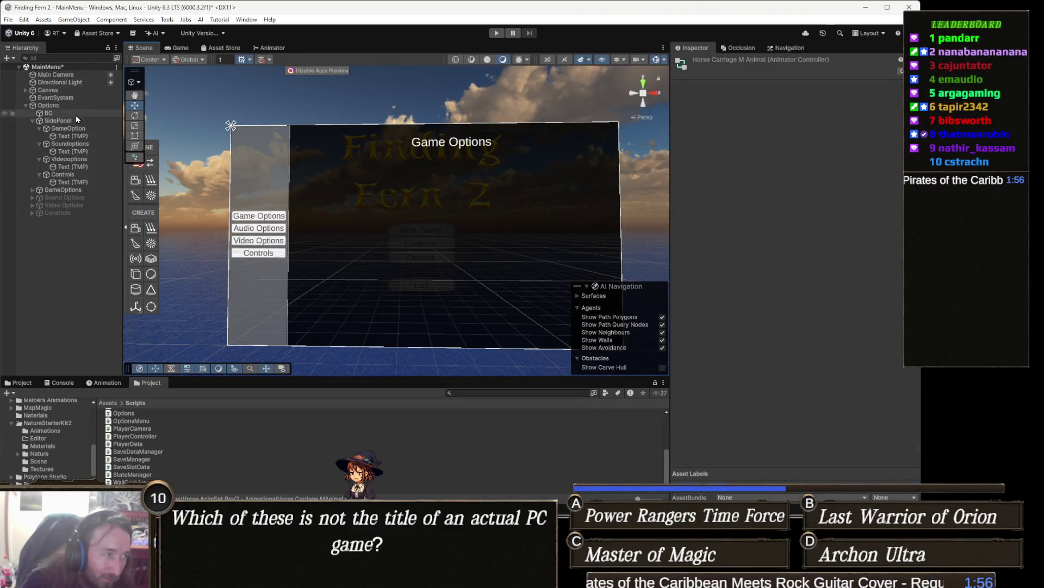
# - Re-anchor SidePanel to left-edge vertical stretch and run the game again
pyautogui.click(60, 120)
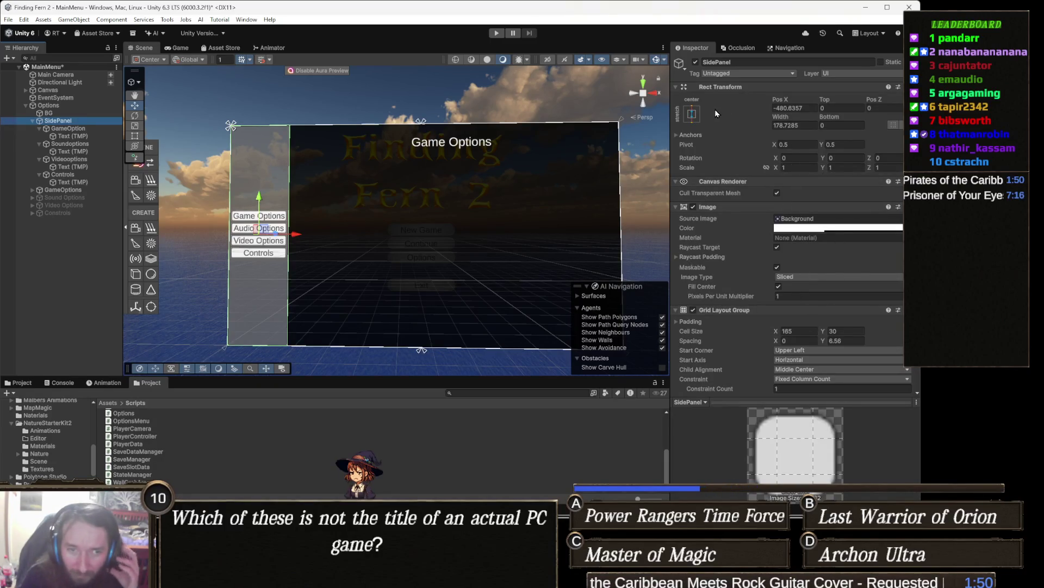
pyautogui.click(696, 112)
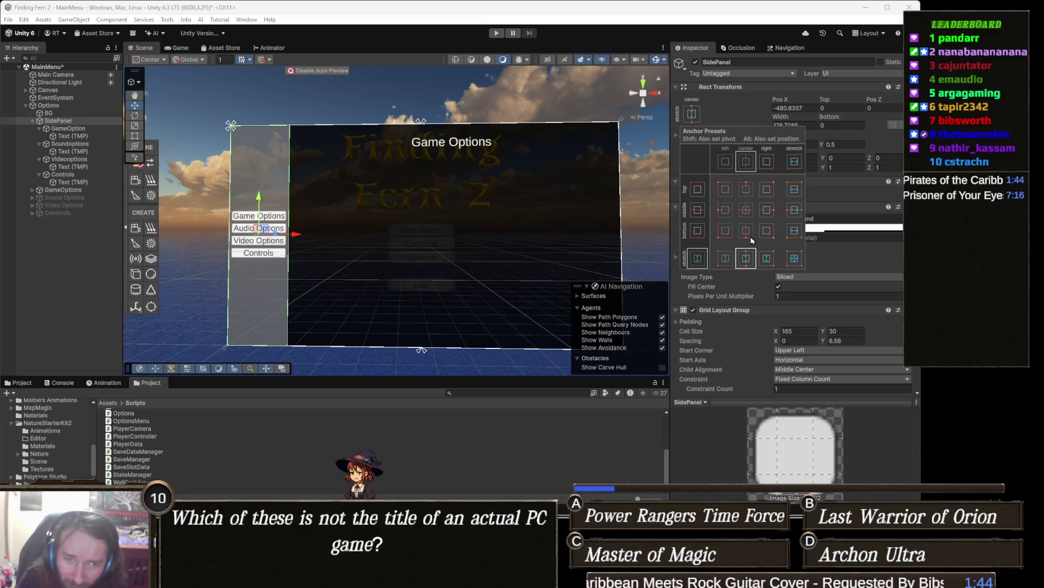
pyautogui.click(725, 258)
pyautogui.click(495, 33)
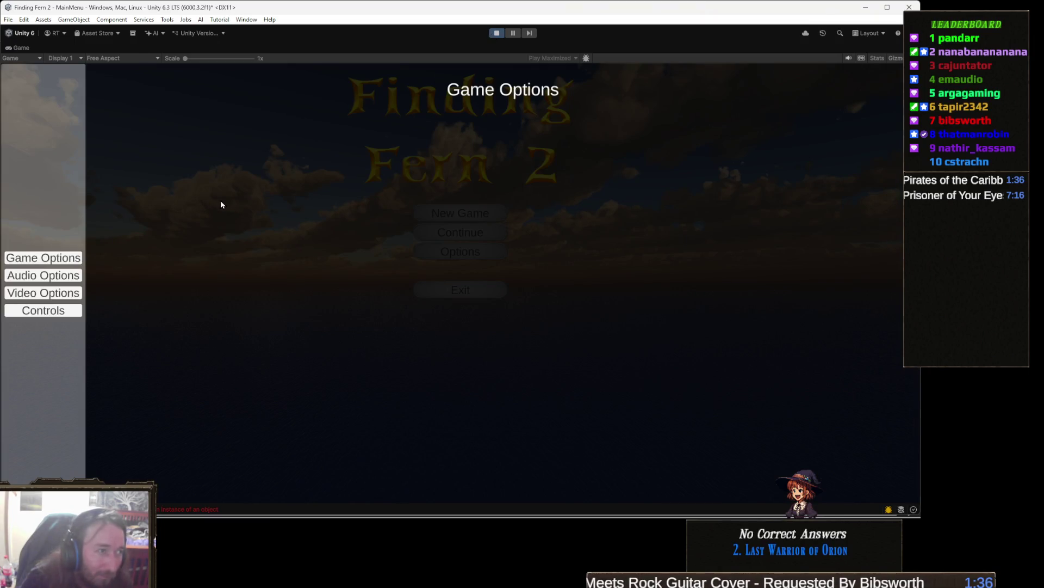
# - Switch through Audio, Video, Controls and Game Options panels, then stop Play mode
pyautogui.click(58, 278)
pyautogui.click(68, 294)
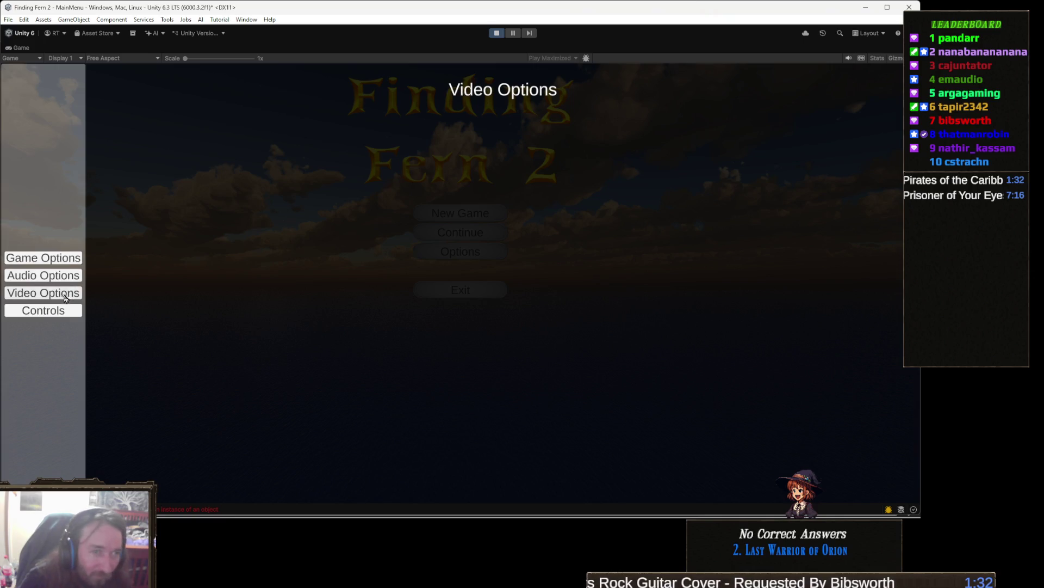
pyautogui.click(58, 312)
pyautogui.click(52, 260)
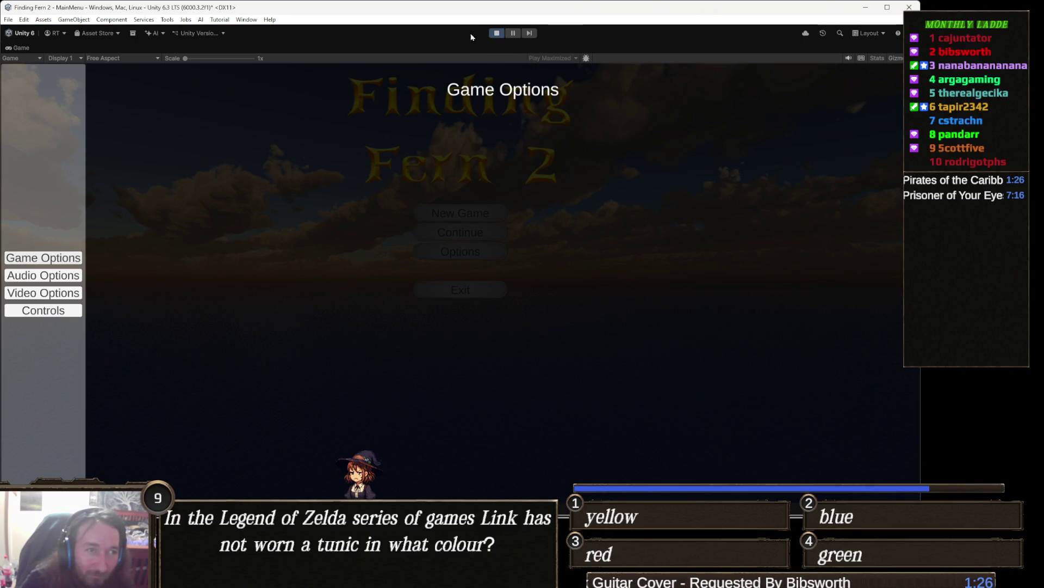
pyautogui.click(496, 33)
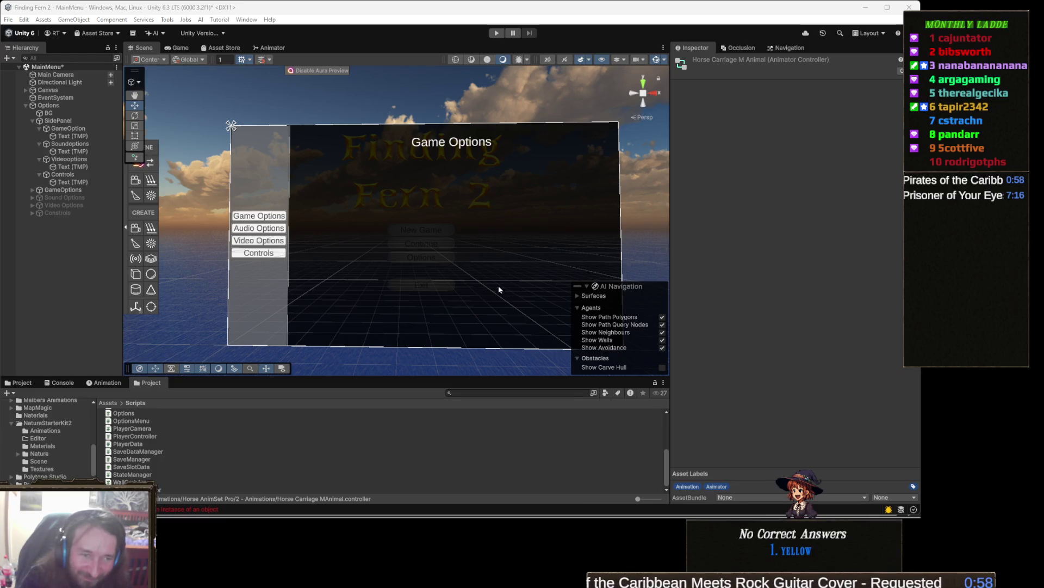
# - Switch from Unity to Visual Studio showing the OptionsMenu.cs script
pyautogui.press('Right')
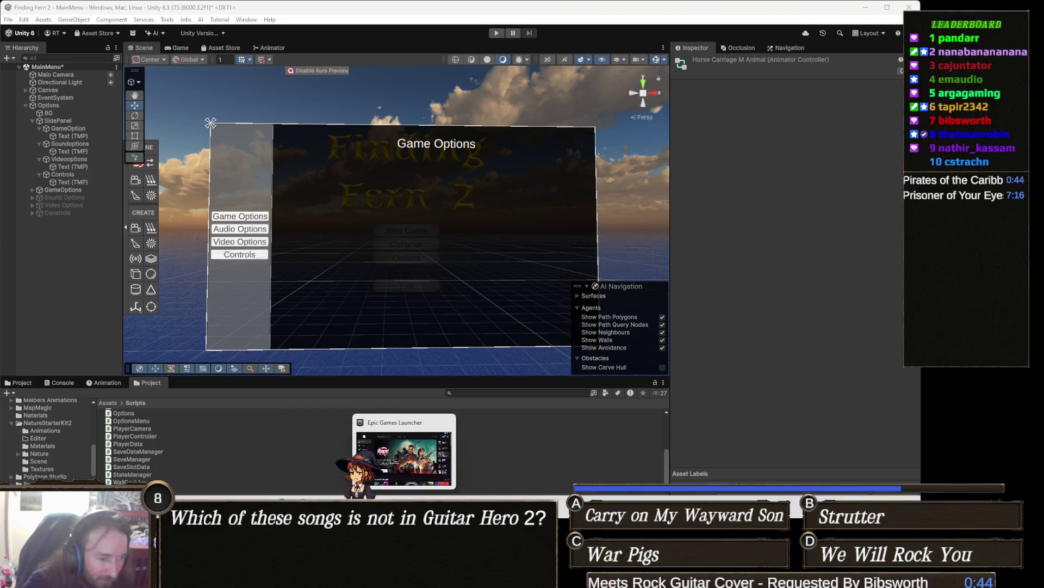
pyautogui.moveTo(256, 586)
pyautogui.hotkey('alt', 'Tab')
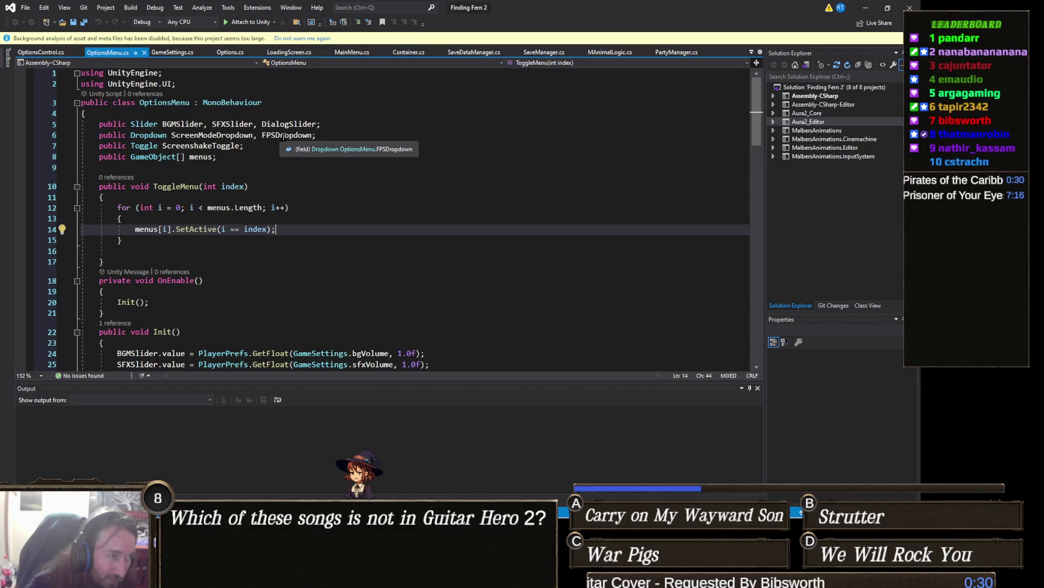
# - Jump to the ScreenshakeToggle declaration, then minimize Visual Studio to return to Unity
pyautogui.click(242, 145)
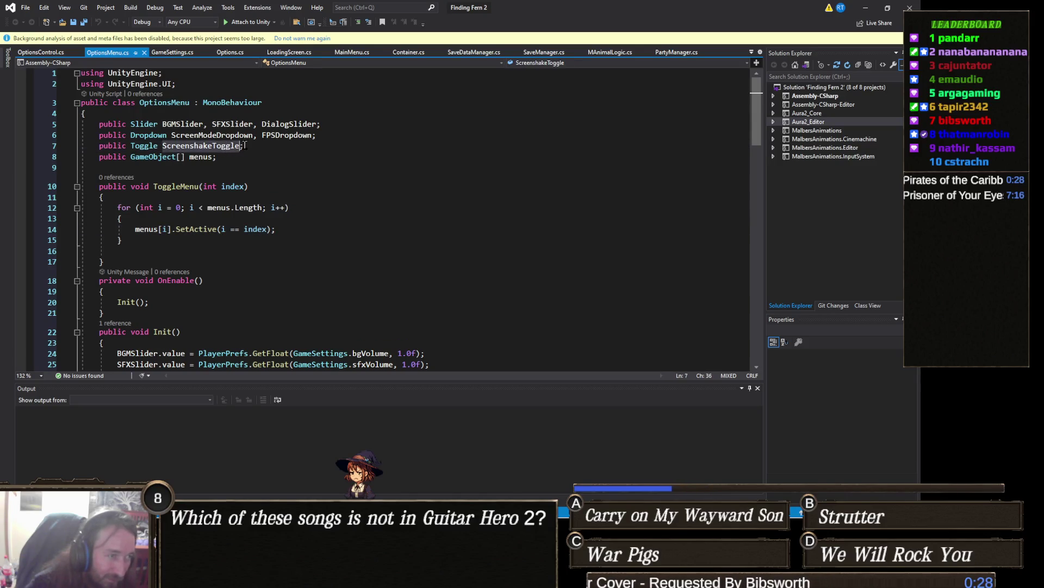
pyautogui.click(865, 9)
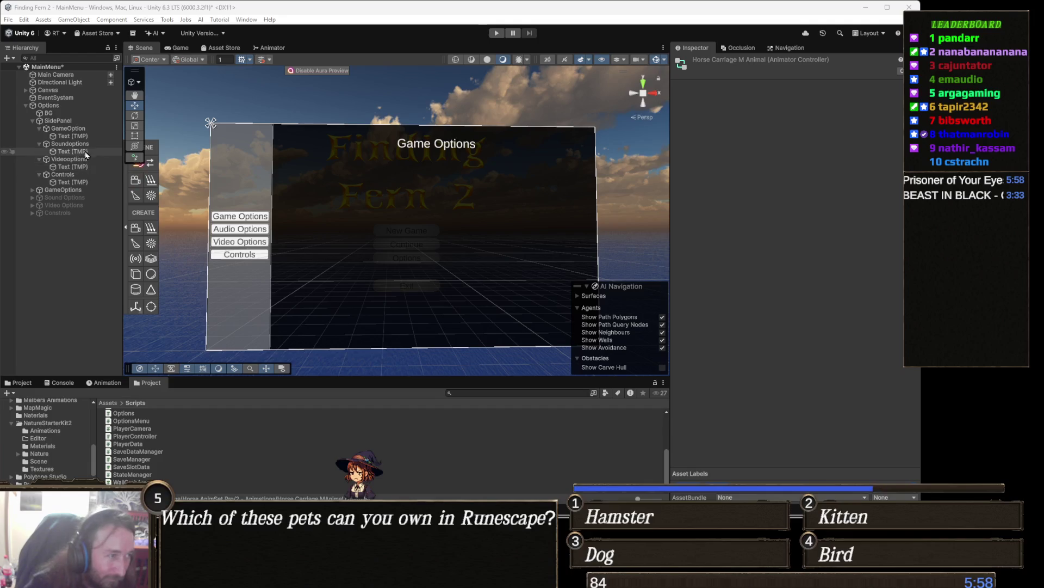
# - Open GameOptions' context menu to the UI submenu, backing out of an accidental rename
pyautogui.click(81, 189)
pyautogui.rightClick(81, 189)
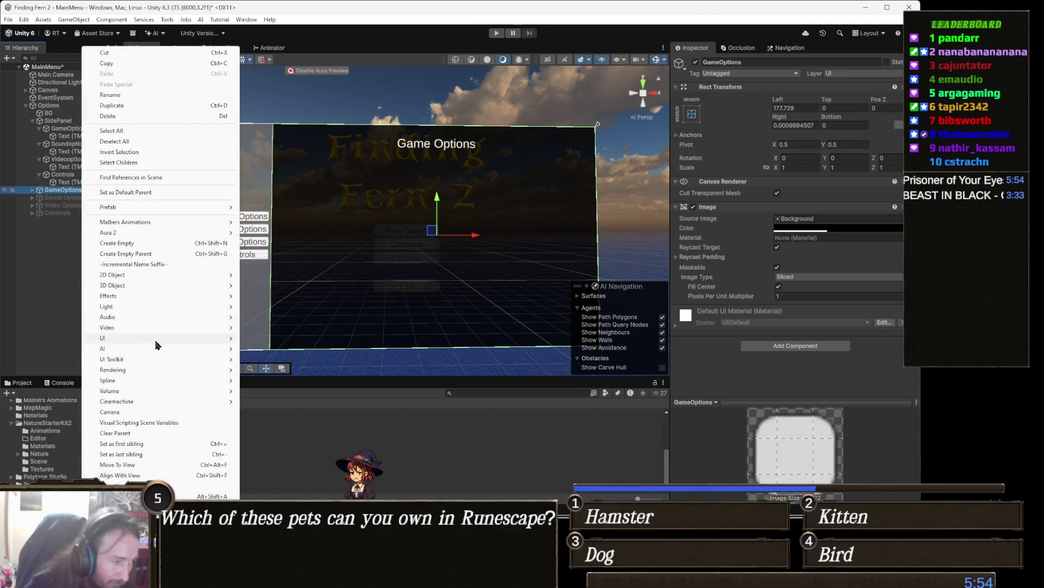
pyautogui.moveTo(156, 340)
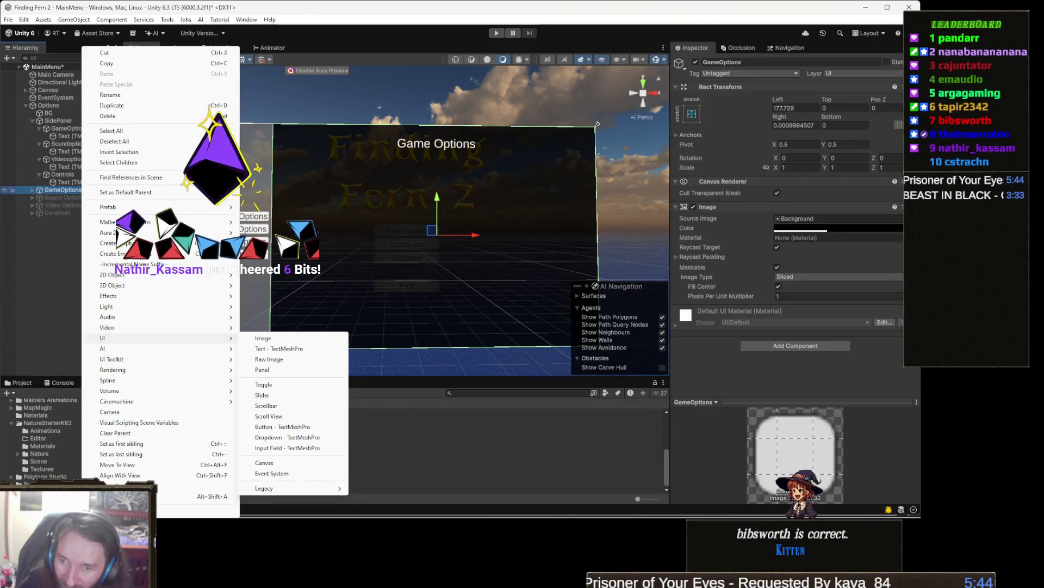
pyautogui.press('Escape')
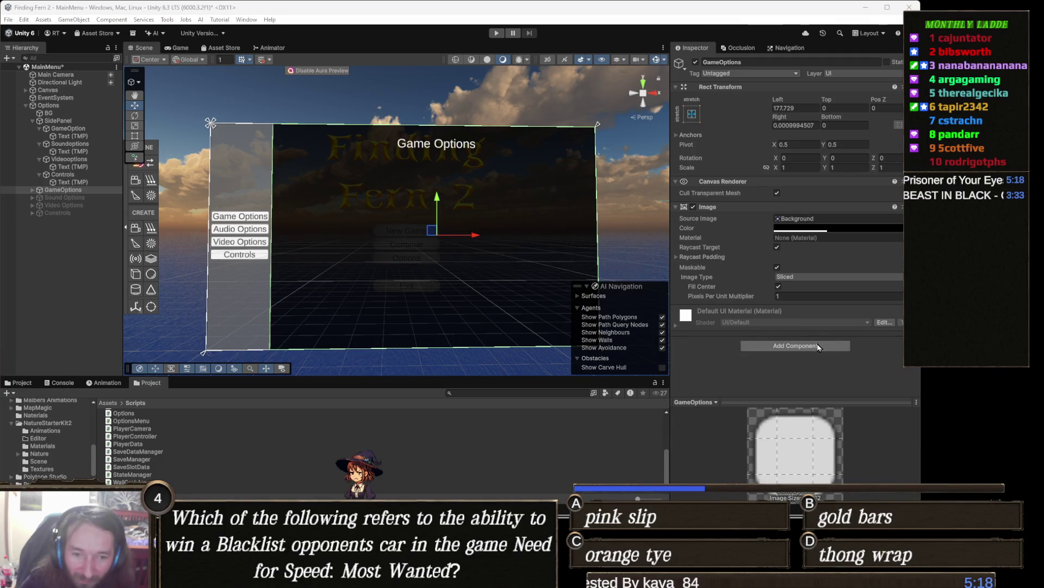
pyautogui.rightClick(73, 191)
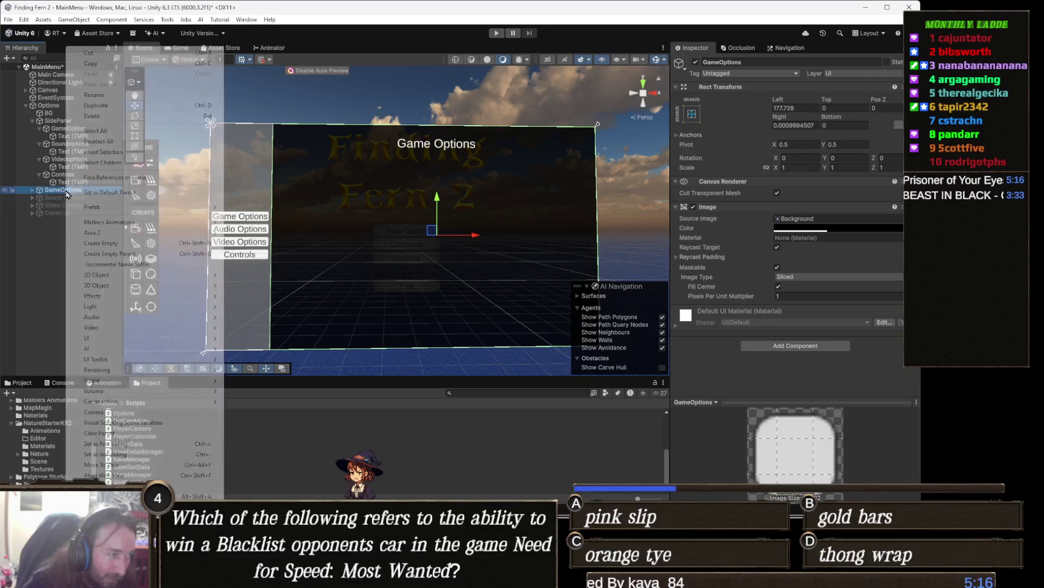
pyautogui.click(87, 102)
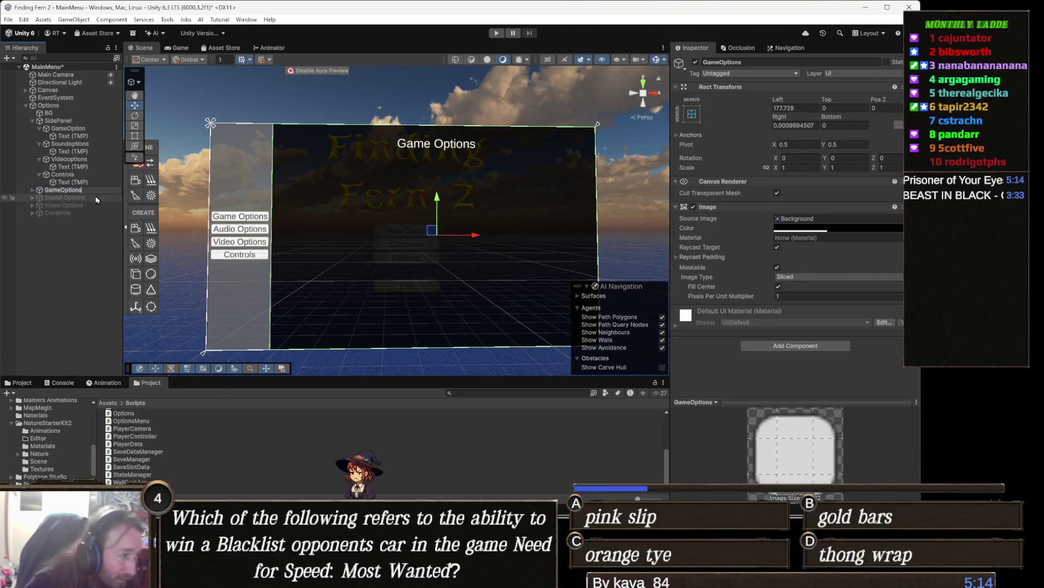
pyautogui.click(72, 190)
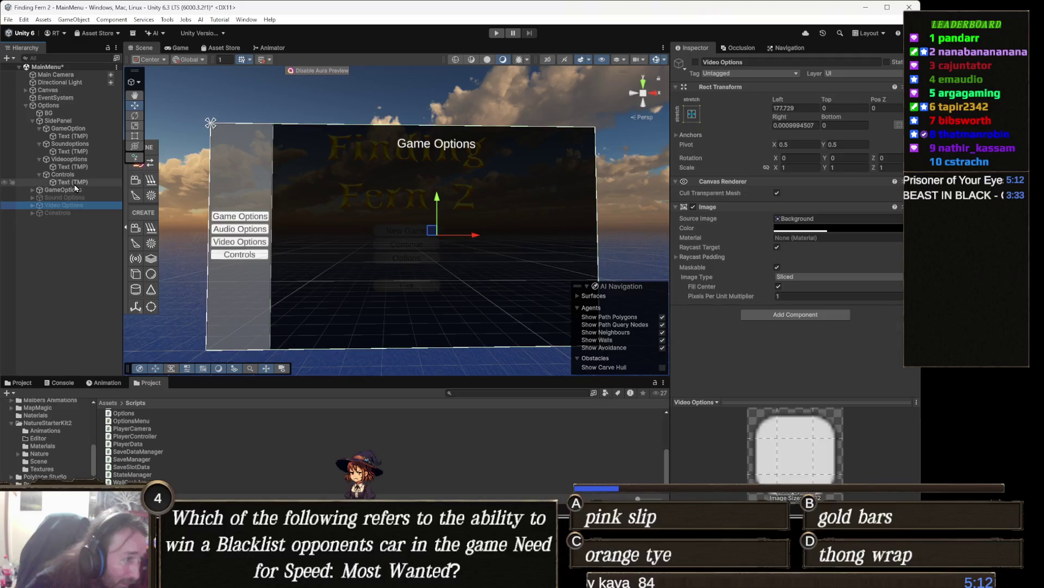
pyautogui.rightClick(73, 191)
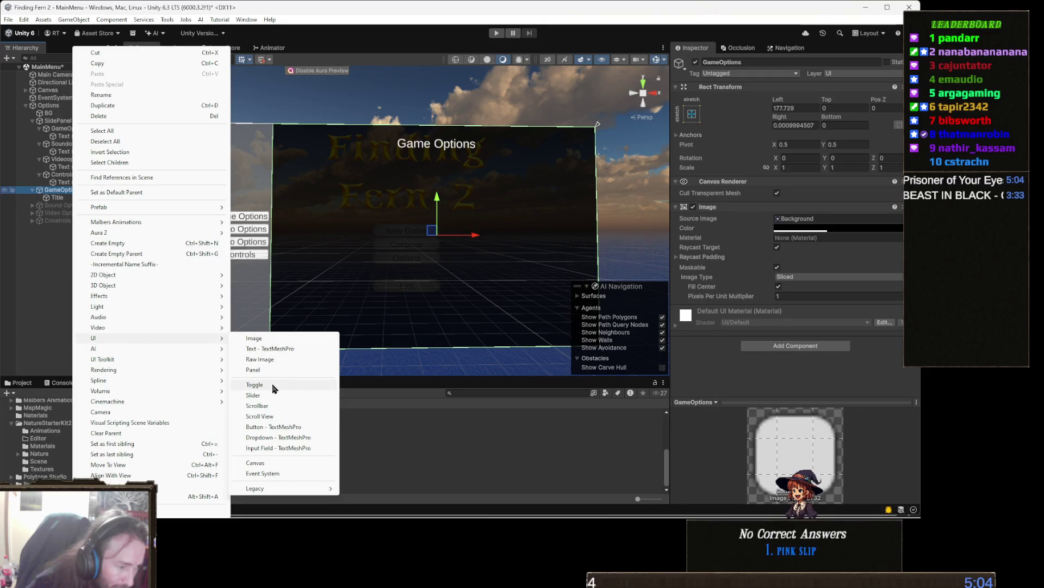
# - Add a Toggle under GameOptions, frame it in the scene, and expand it to its Label child
pyautogui.click(255, 385)
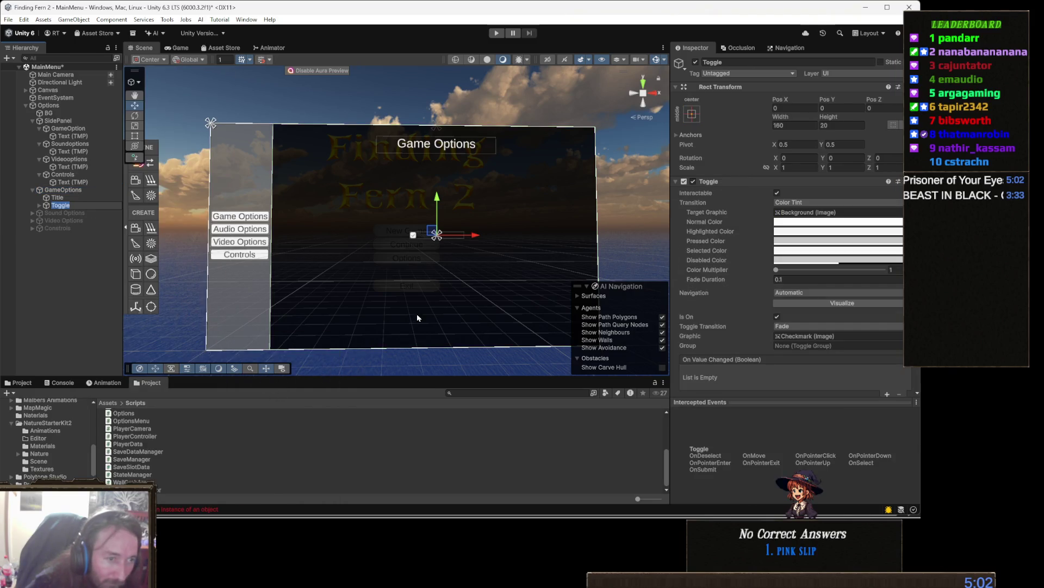
pyautogui.press('f')
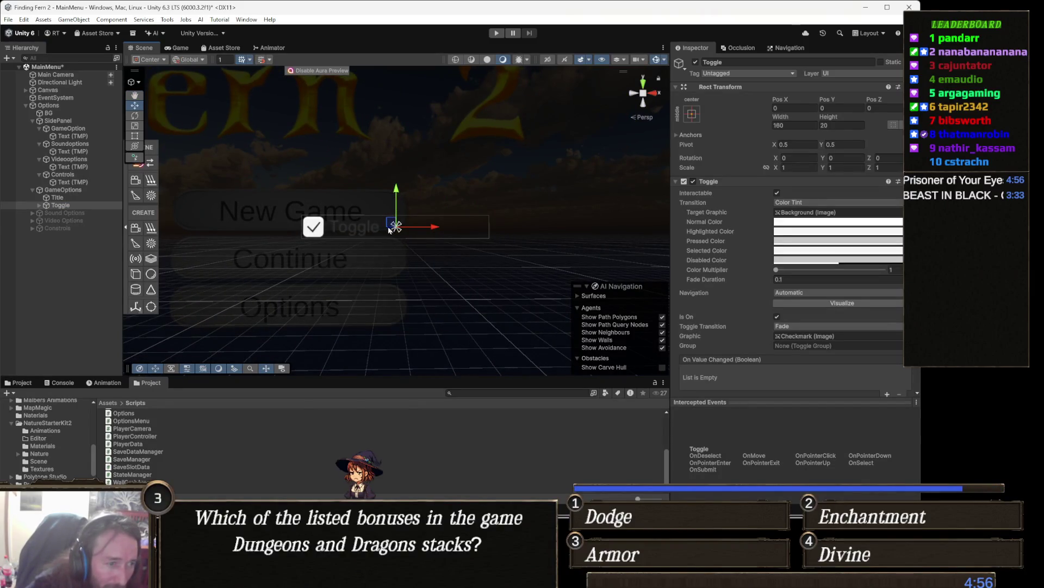
pyautogui.press('Right')
pyautogui.press('Down')
pyautogui.press('Down')
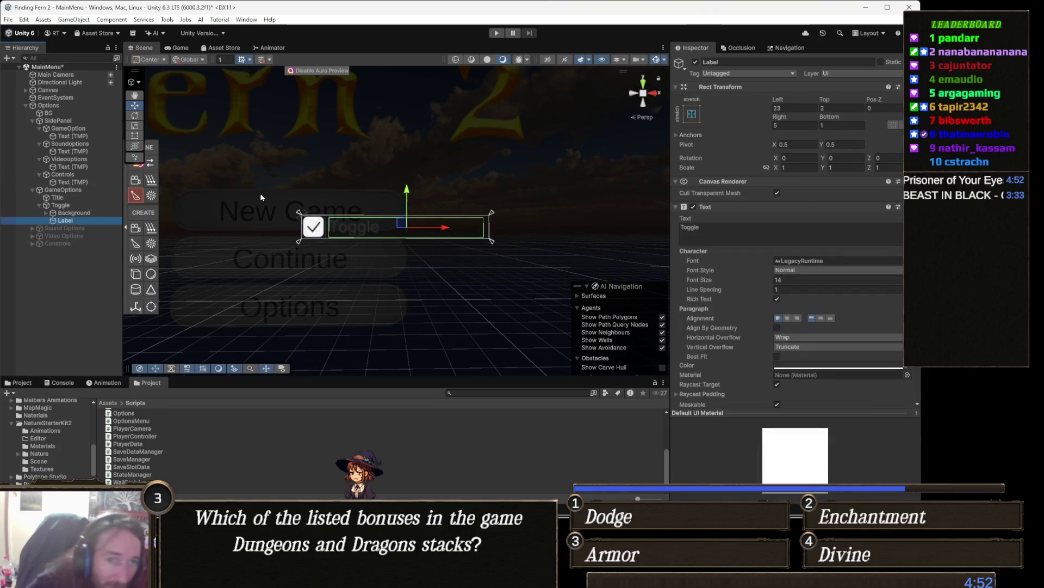
pyautogui.scroll(-3, 772, 279)
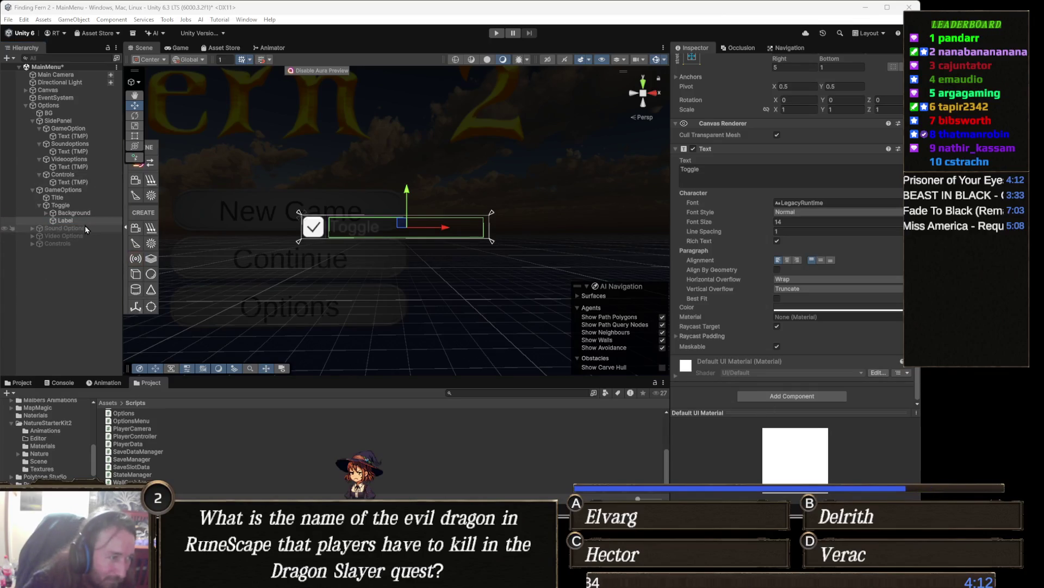
pyautogui.rightClick(74, 190)
pyautogui.moveTo(121, 340)
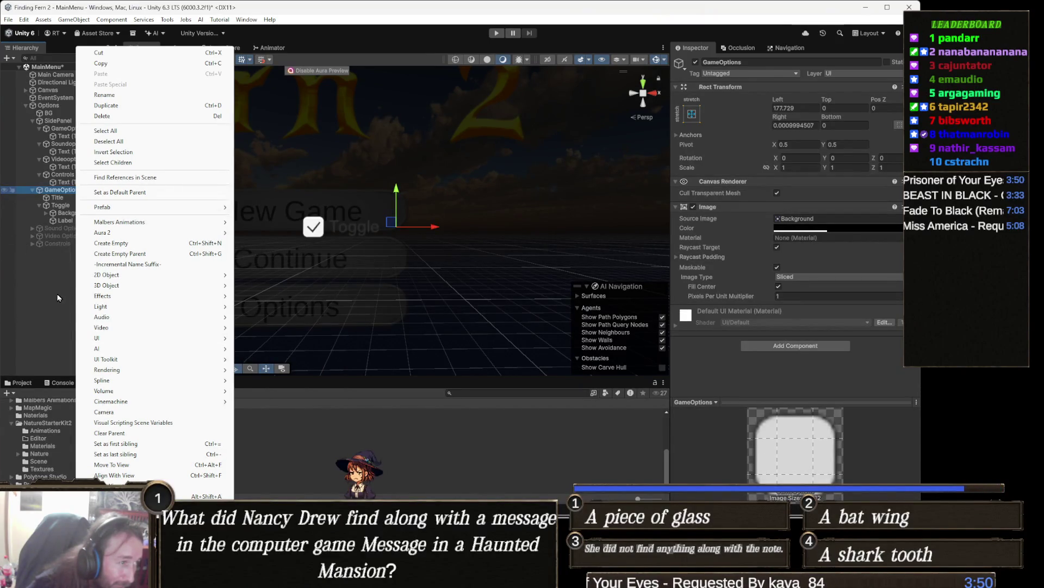
# - Add a UI Text - TextMeshPro object as a child of the Toggle
pyautogui.click(59, 298)
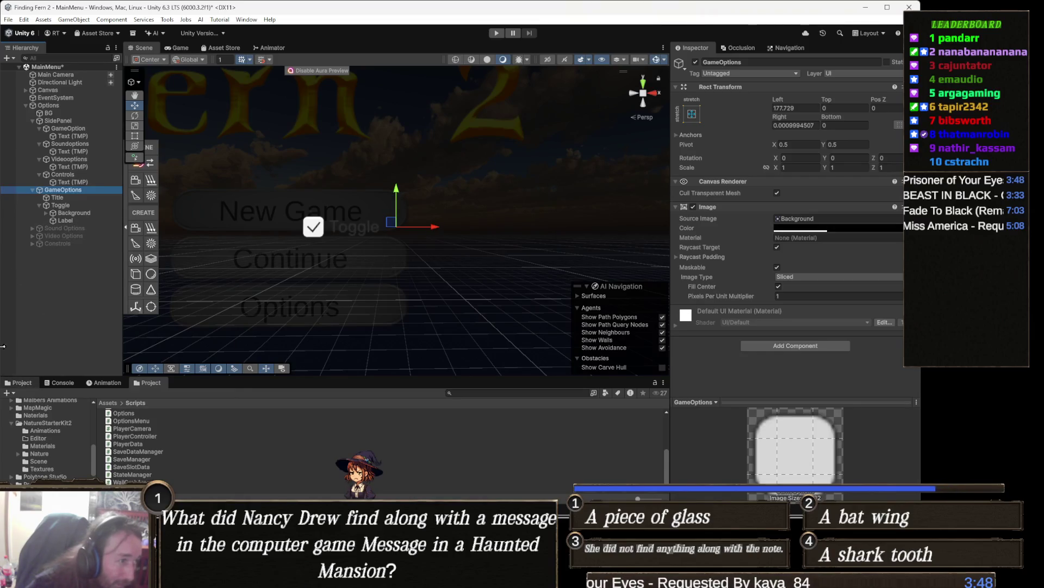
pyautogui.click(82, 206)
pyautogui.rightClick(84, 206)
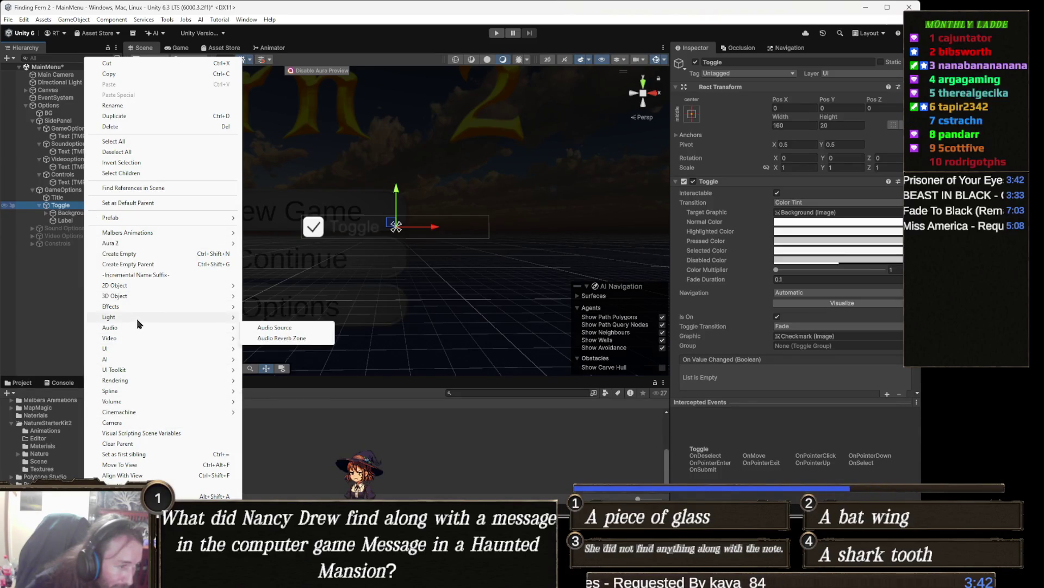
pyautogui.moveTo(136, 349)
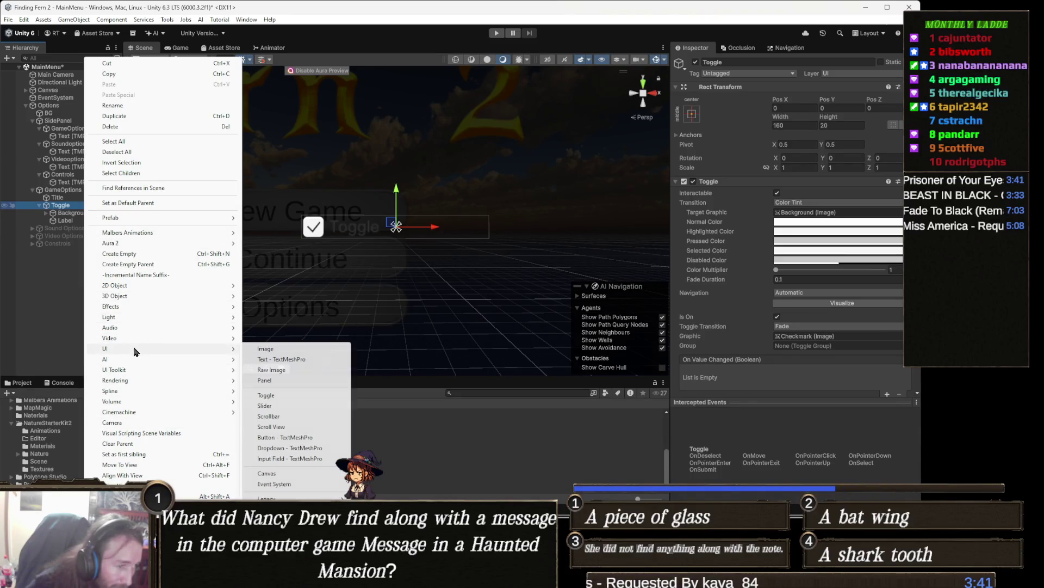
pyautogui.click(299, 364)
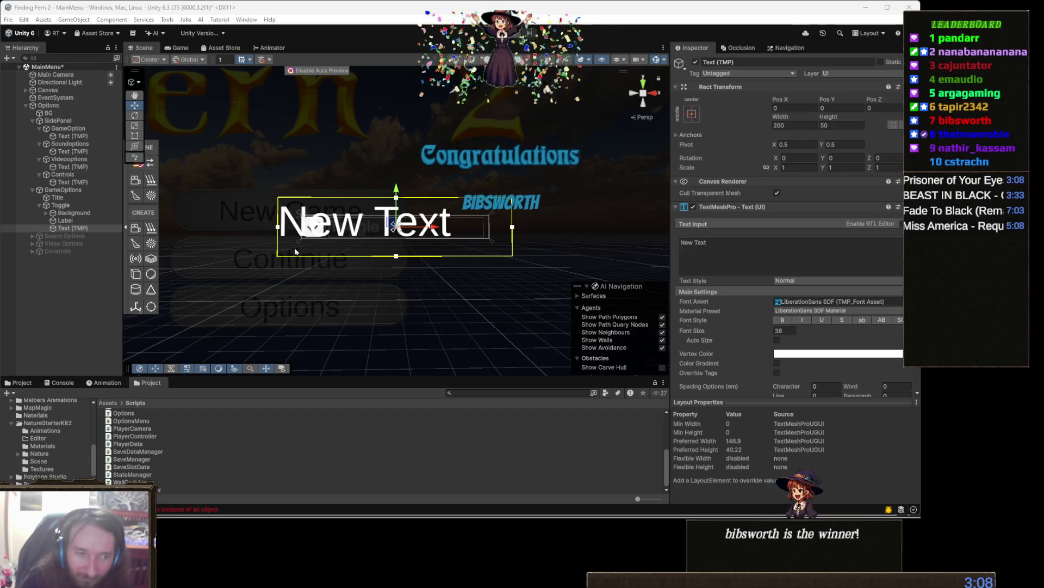
# - Resize the new text box beside the checkbox and reduce its font size to about 21
pyautogui.moveTo(303, 223); pyautogui.dragTo(431, 263)
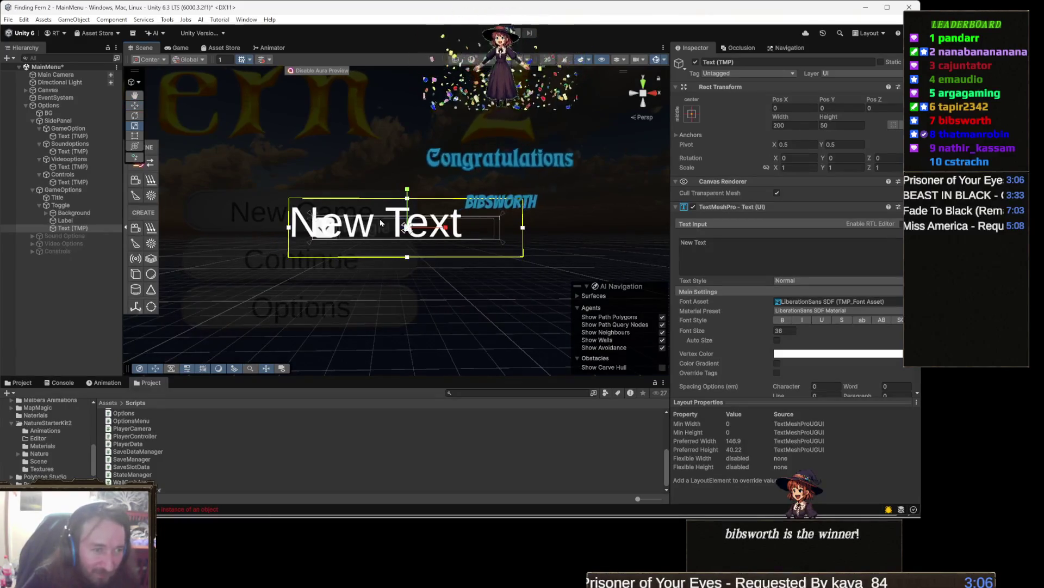
pyautogui.press('t')
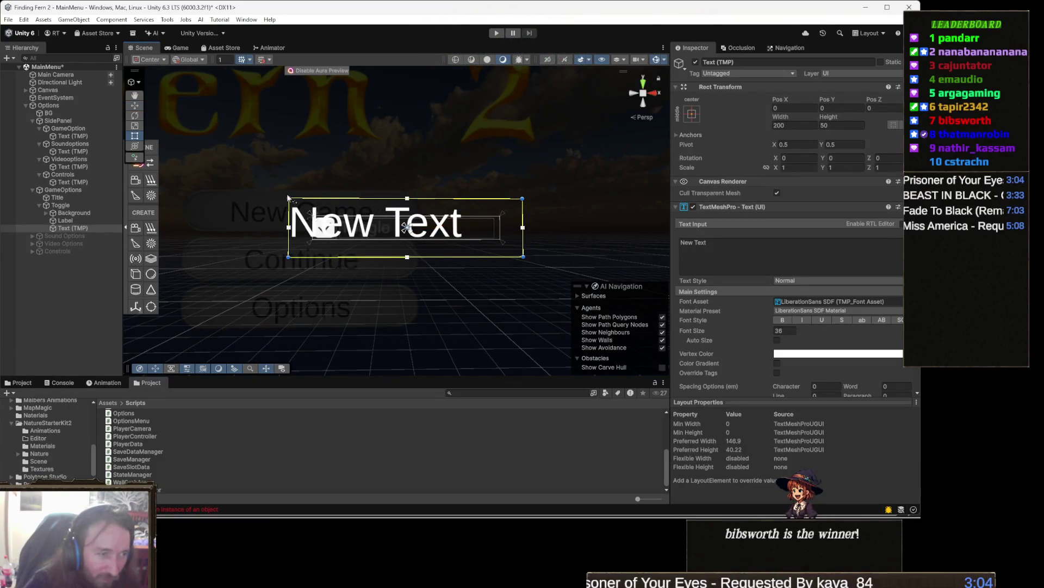
pyautogui.moveTo(288, 198)
pyautogui.mouseDown()
pyautogui.moveTo(318, 222)
pyautogui.moveTo(362, 225)
pyautogui.moveTo(342, 212)
pyautogui.mouseUp()
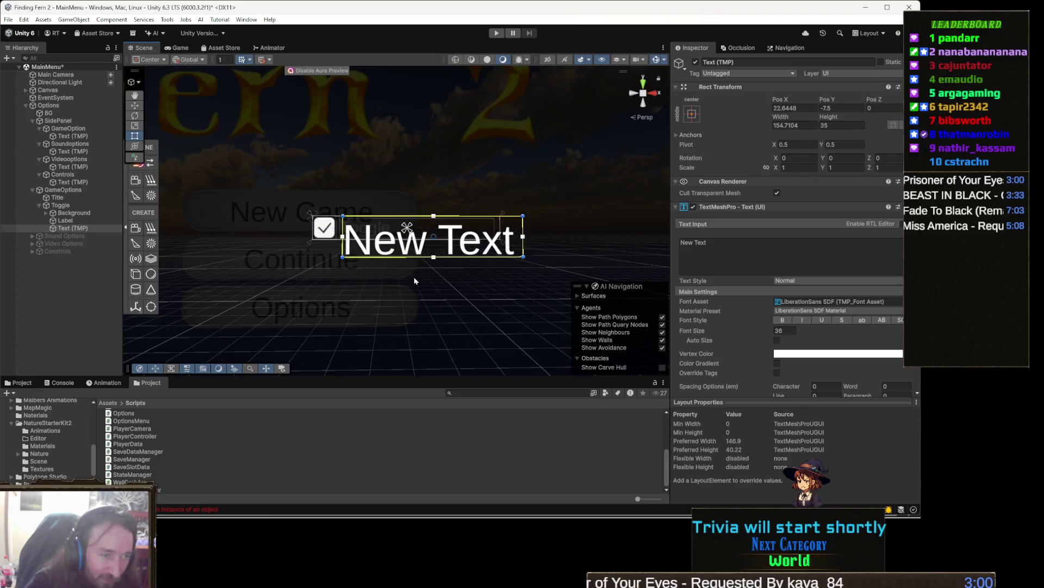
pyautogui.moveTo(411, 256); pyautogui.dragTo(411, 241)
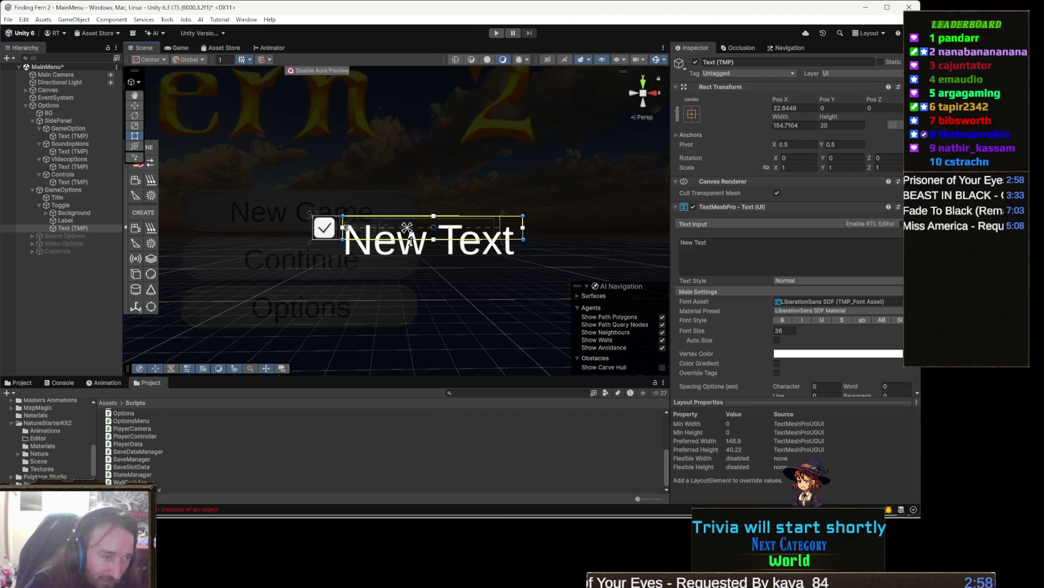
pyautogui.moveTo(522, 231); pyautogui.dragTo(500, 231)
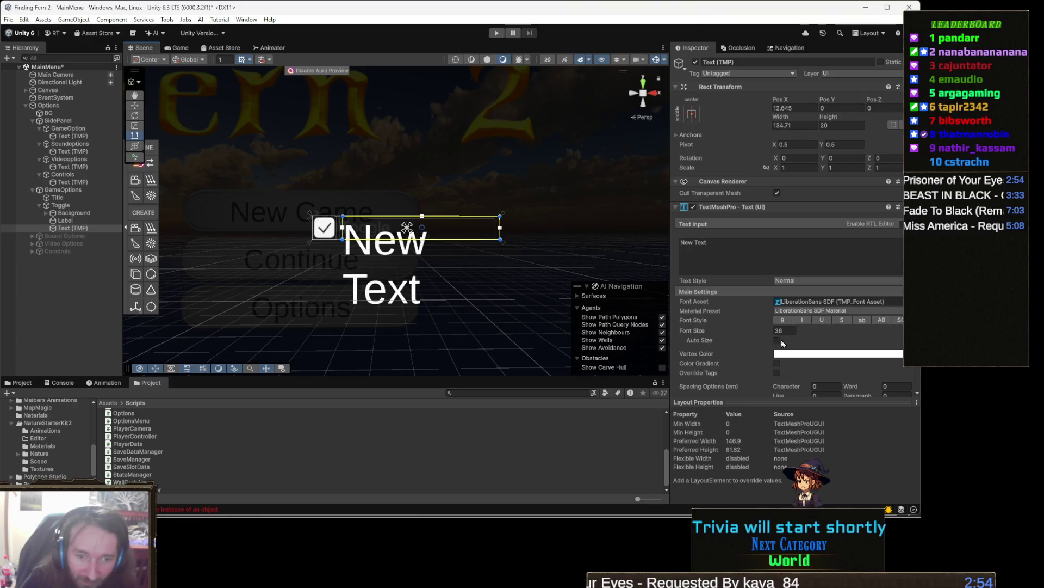
pyautogui.moveTo(764, 331); pyautogui.dragTo(520, 340)
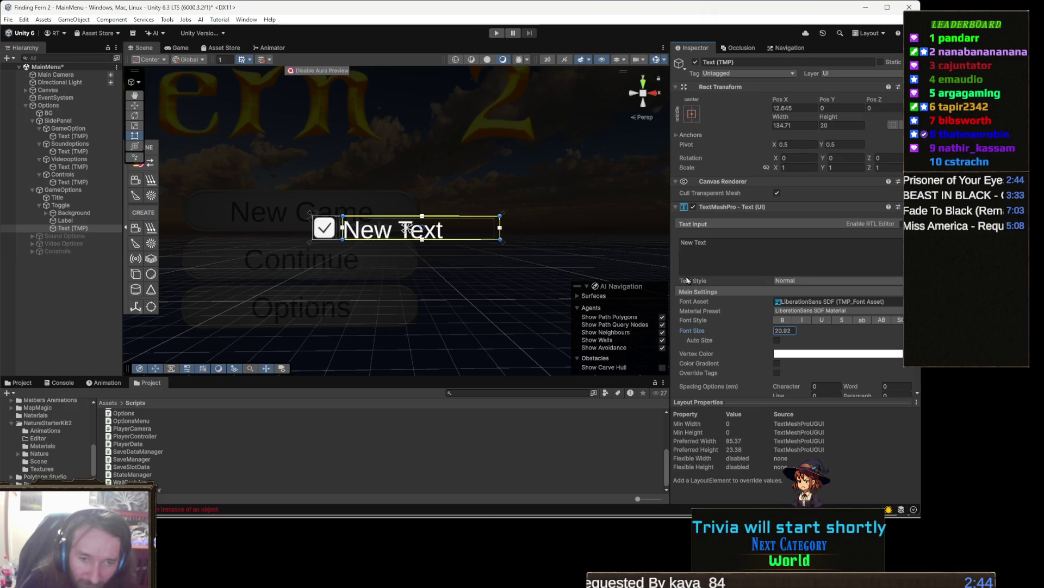
# - Set the text to 'Screen Shake' and delete the Toggle's original Label child
pyautogui.click(735, 248)
pyautogui.hotkey('ctrl', 'a')
pyautogui.write('A')
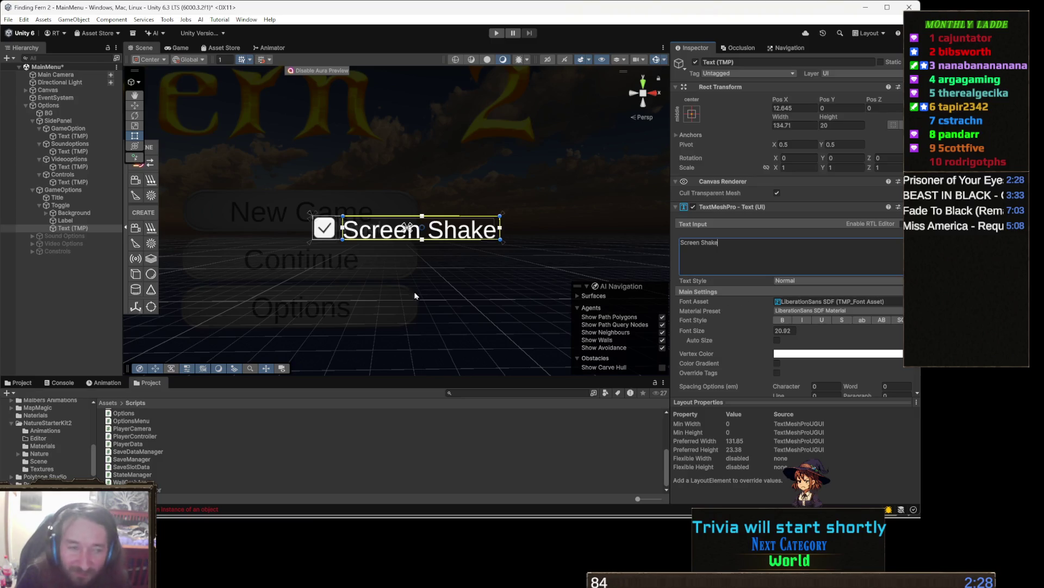
pyautogui.scroll(-3, 375, 232)
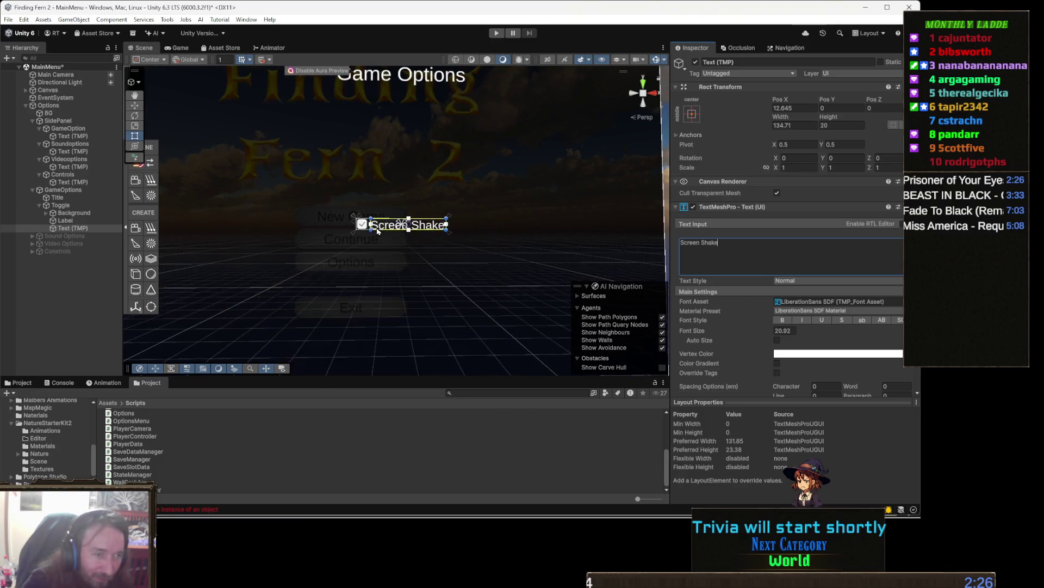
pyautogui.click(78, 221)
pyautogui.press('Delete')
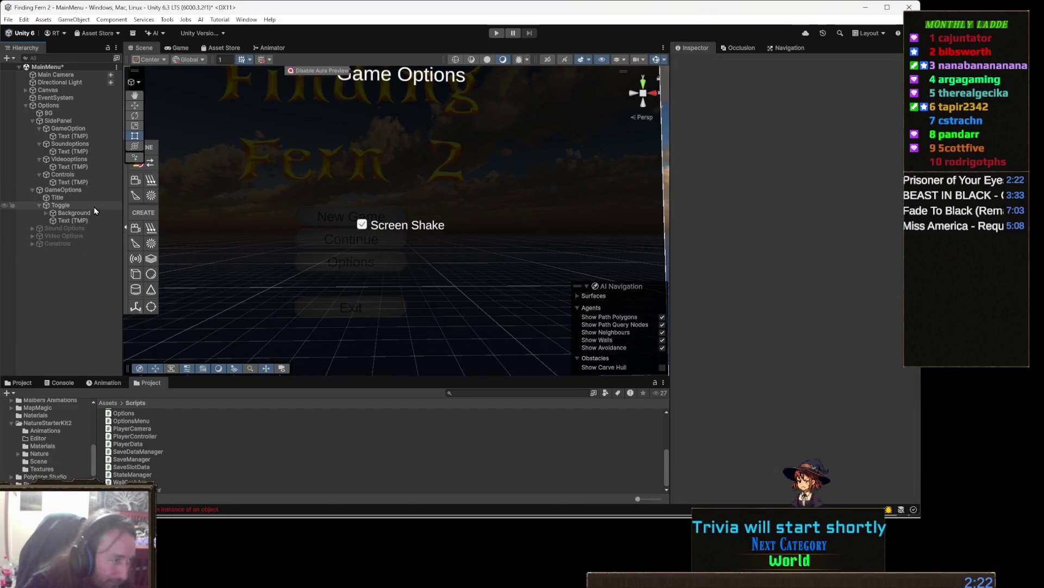
# - Add an On Value Changed entry to the Toggle calling OptionsMenu.SetScreenShake on the Options object
pyautogui.click(93, 206)
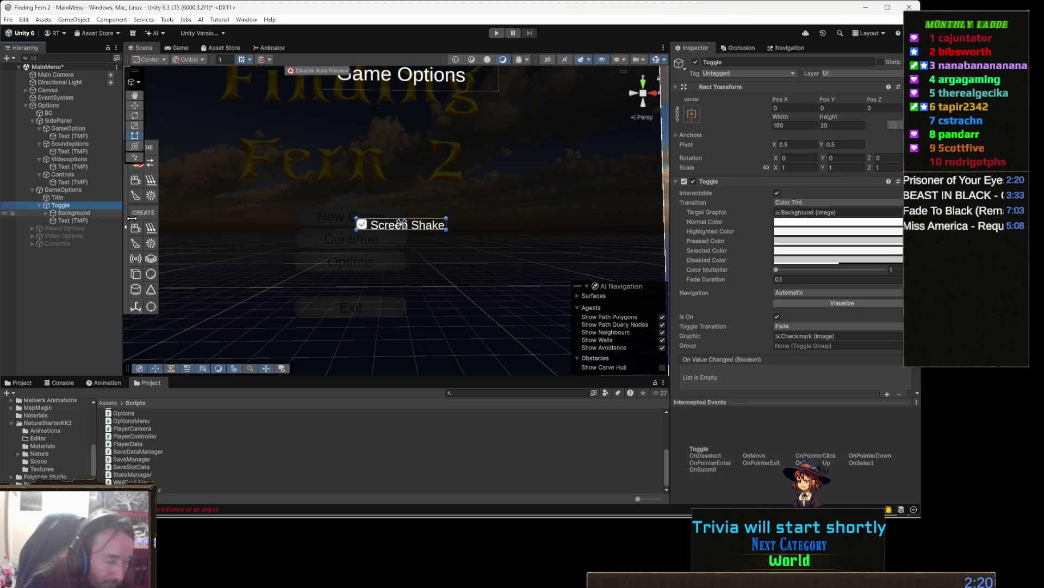
pyautogui.scroll(-1, 847, 330)
pyautogui.scroll(-1, 846, 330)
pyautogui.click(886, 369)
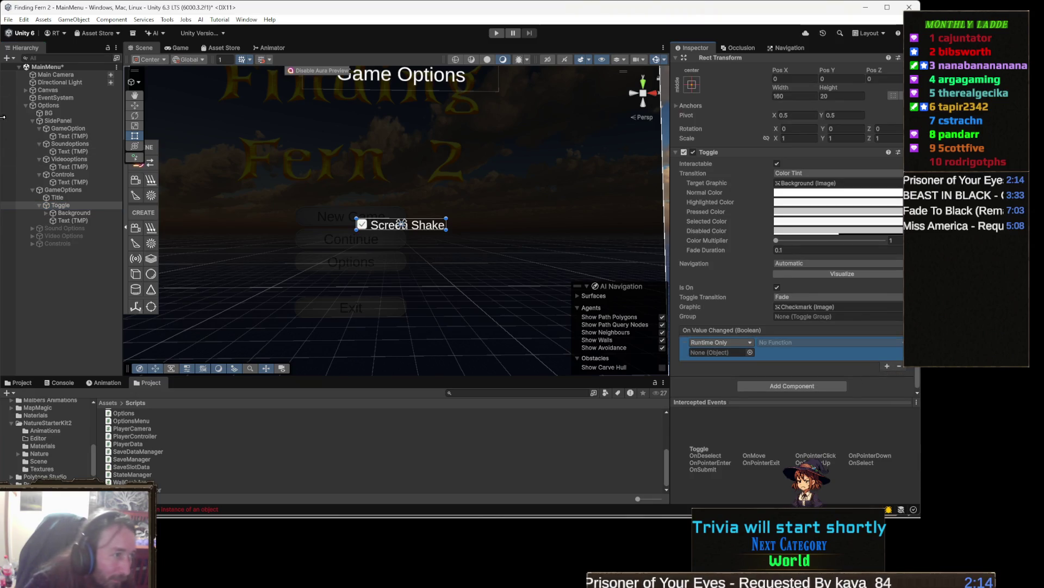
pyautogui.moveTo(77, 125)
pyautogui.mouseDown()
pyautogui.moveTo(217, 207)
pyautogui.moveTo(707, 348)
pyautogui.moveTo(767, 348)
pyautogui.moveTo(724, 352)
pyautogui.mouseUp()
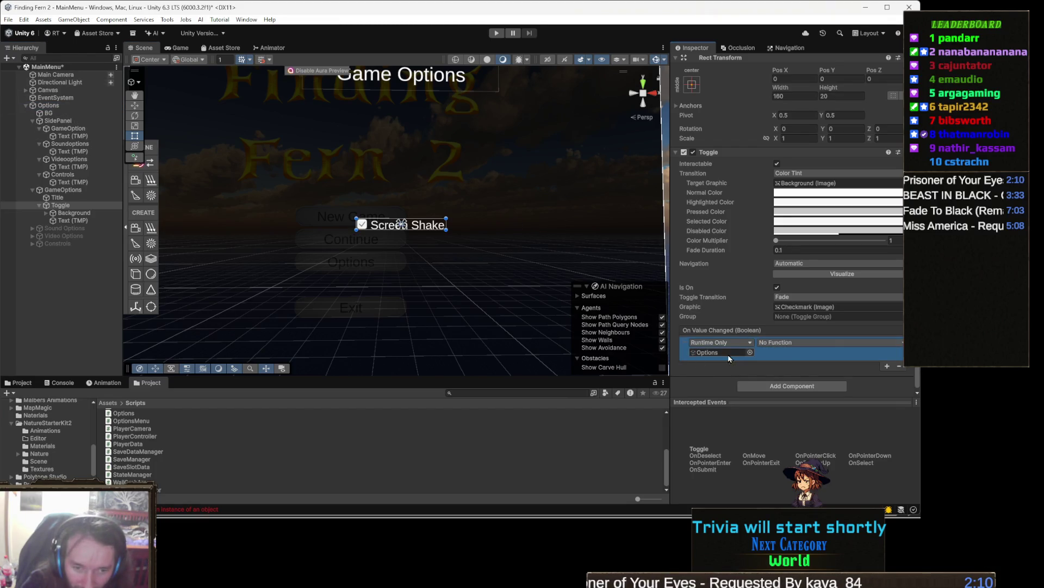
pyautogui.click(819, 342)
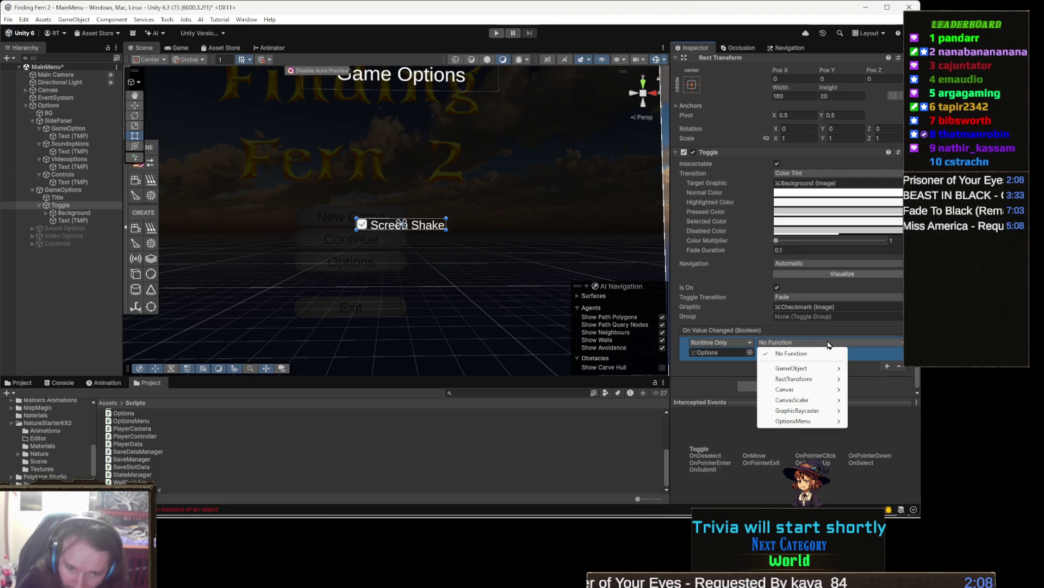
pyautogui.moveTo(800, 421)
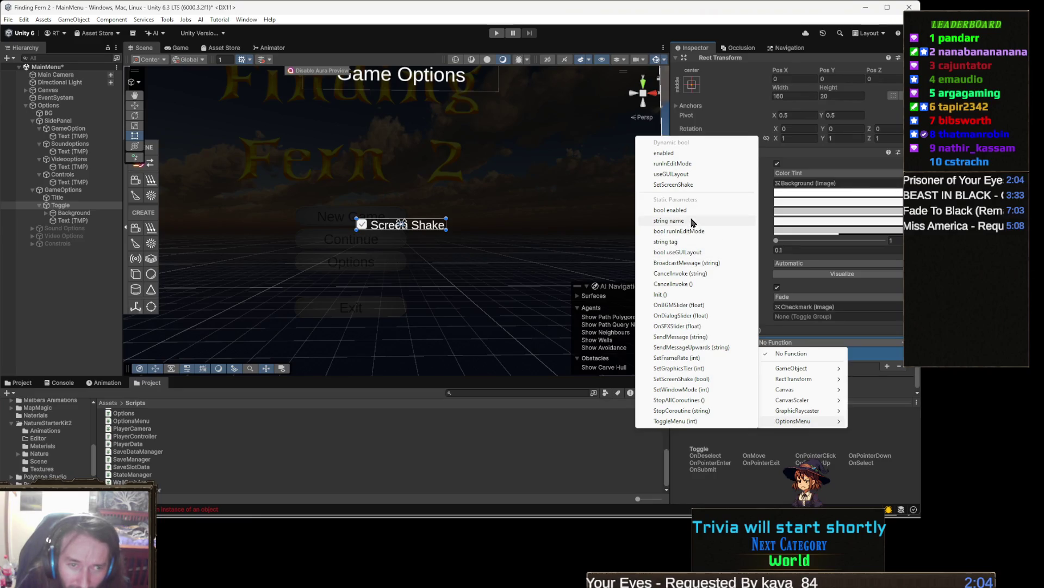
pyautogui.click(674, 185)
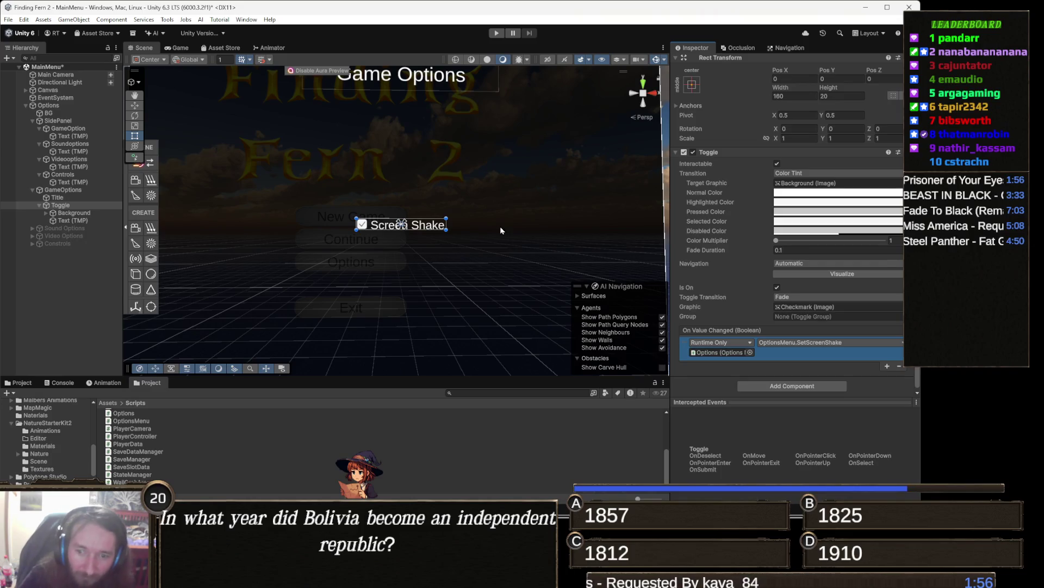
# - On the Options object, drag the Toggle into the Options Menu script's Screenshake Toggle slot
pyautogui.click(80, 198)
pyautogui.click(62, 190)
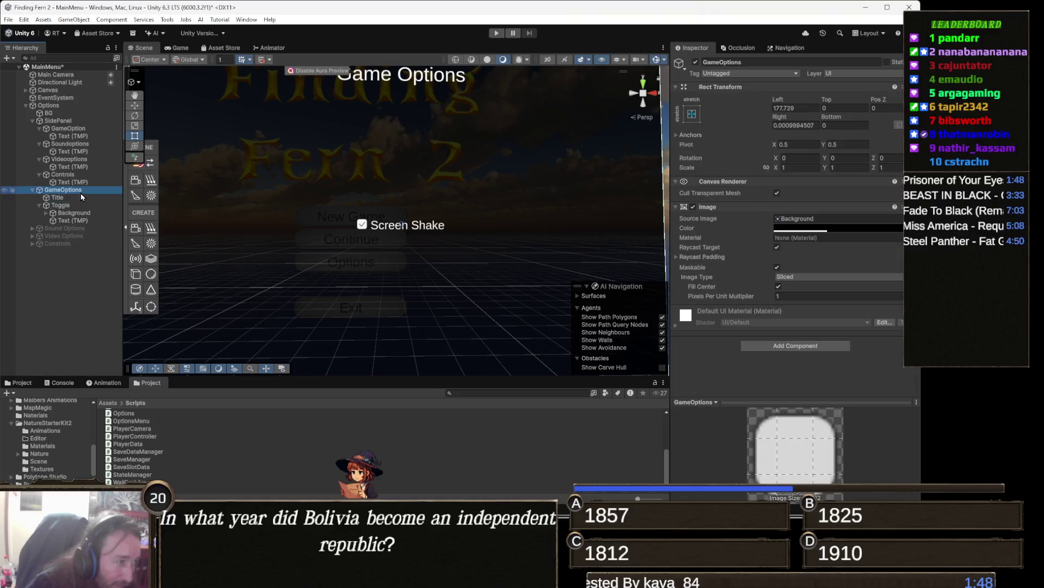
pyautogui.press('f')
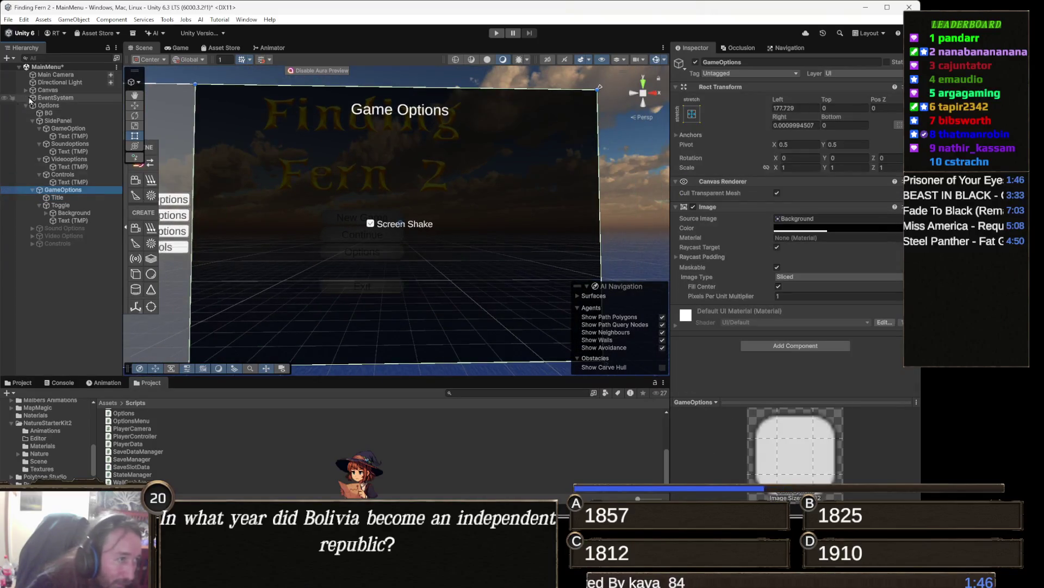
pyautogui.click(78, 106)
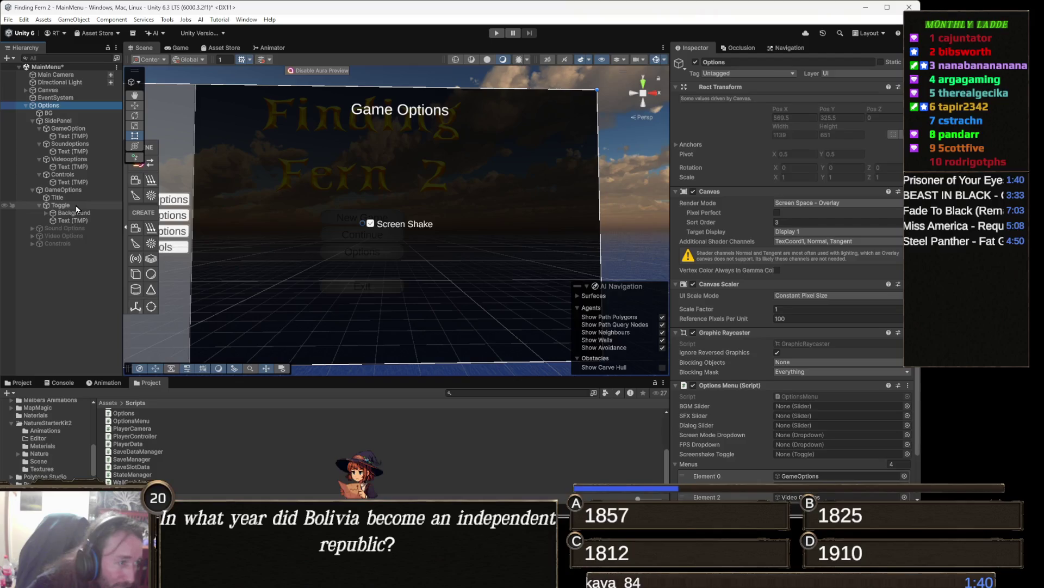
pyautogui.moveTo(77, 208); pyautogui.dragTo(737, 391)
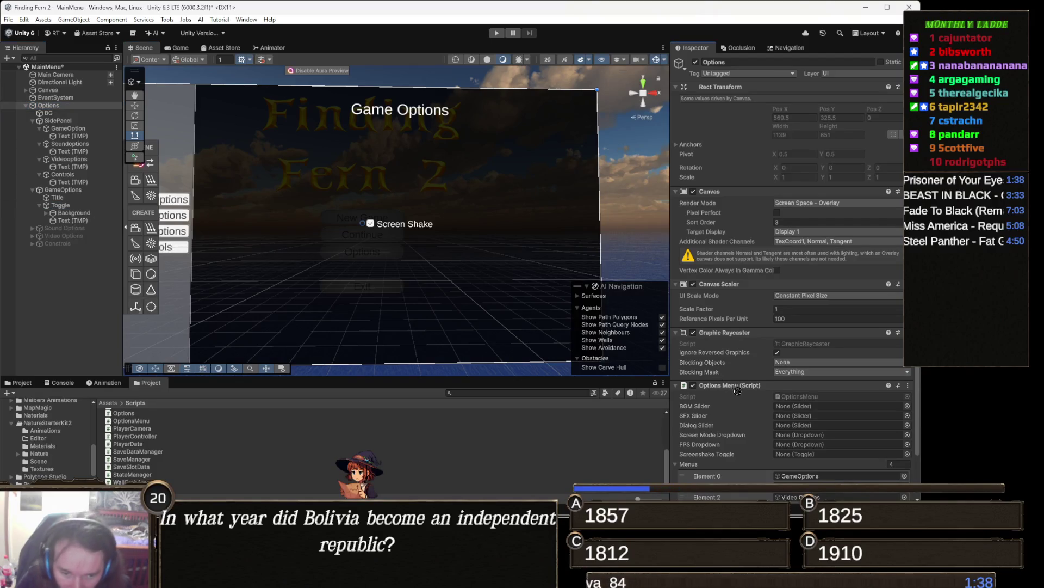
pyautogui.moveTo(801, 393); pyautogui.dragTo(808, 455)
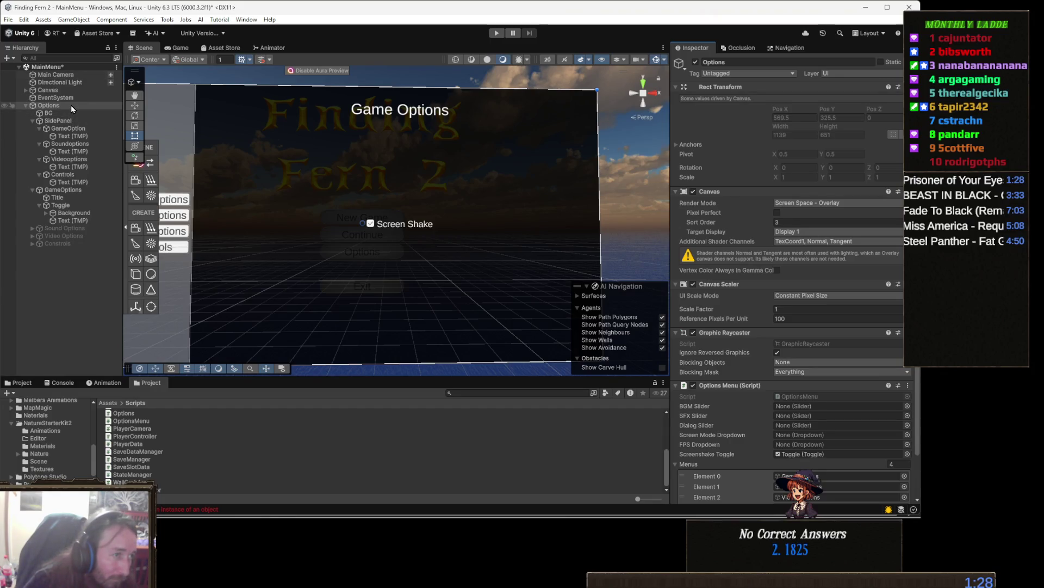
pyautogui.click(77, 191)
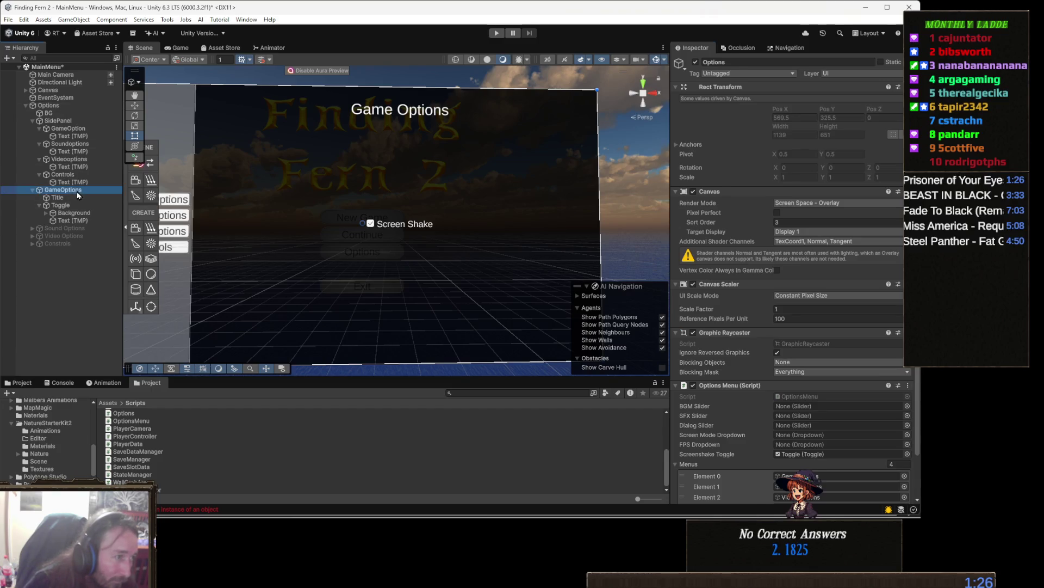
# - Select the Sound Options panel, make it active, and expand it to show its Title
pyautogui.press('Left')
pyautogui.click(98, 199)
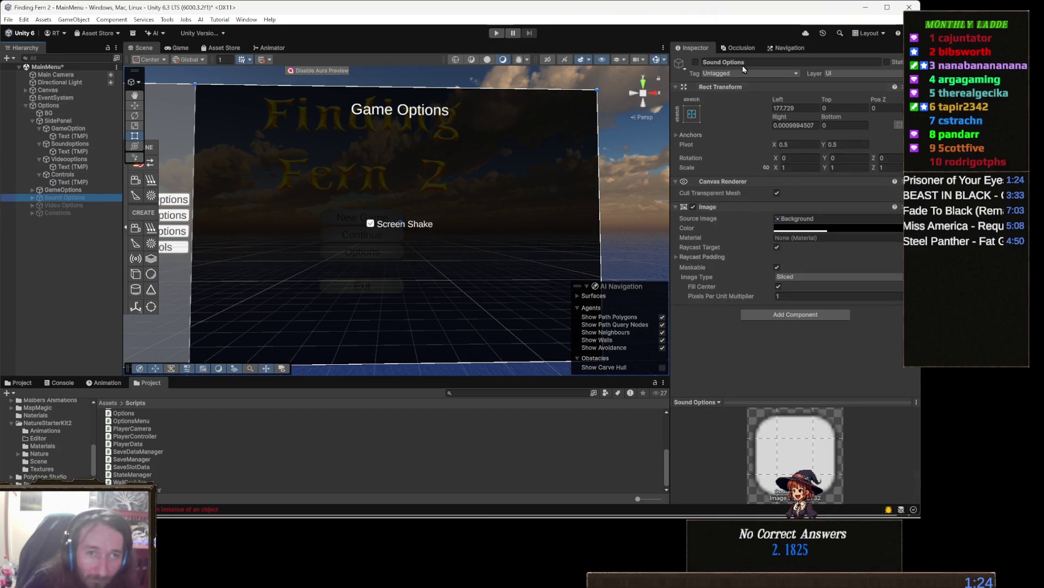
pyautogui.click(696, 62)
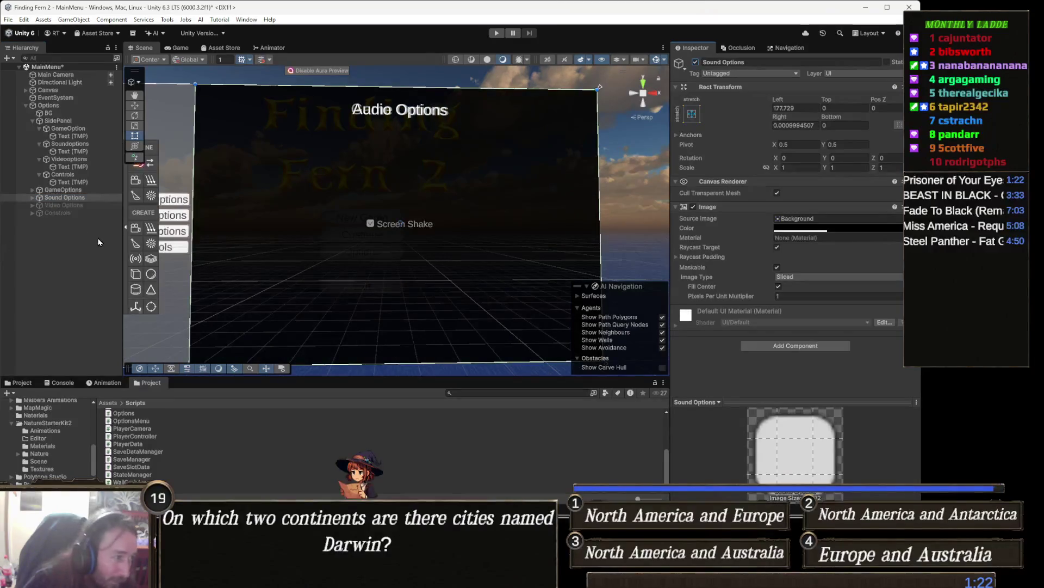
pyautogui.press('Right')
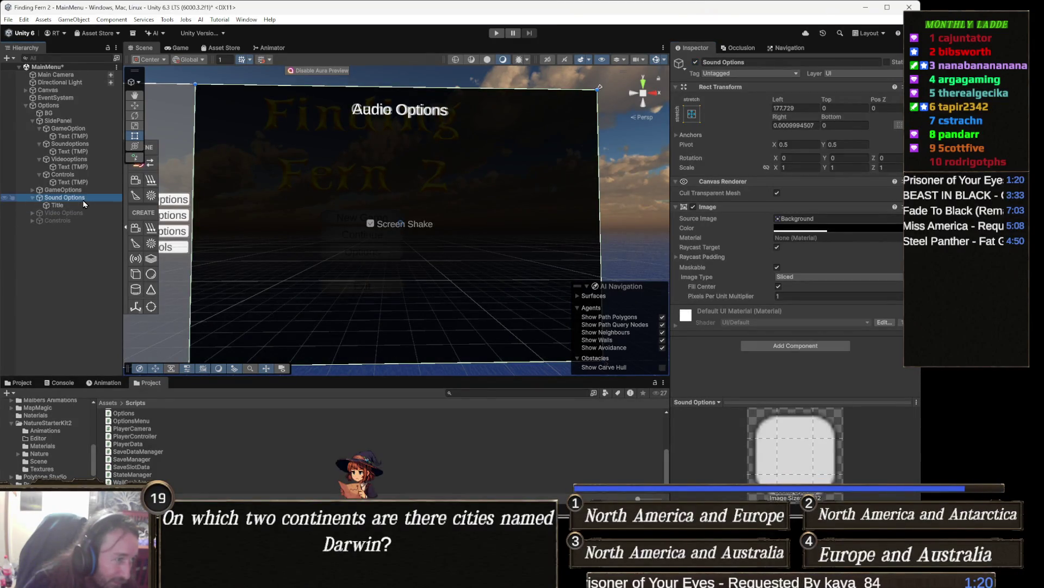
# - Create a new UI Slider as a child of Sound Options
pyautogui.click(76, 205)
pyautogui.rightClick(76, 197)
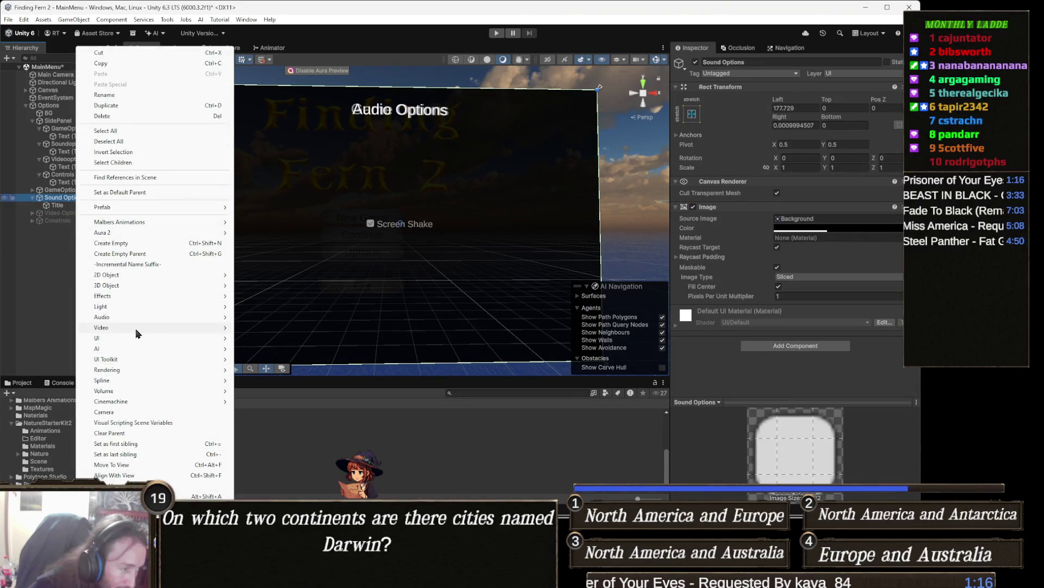
pyautogui.moveTo(115, 340)
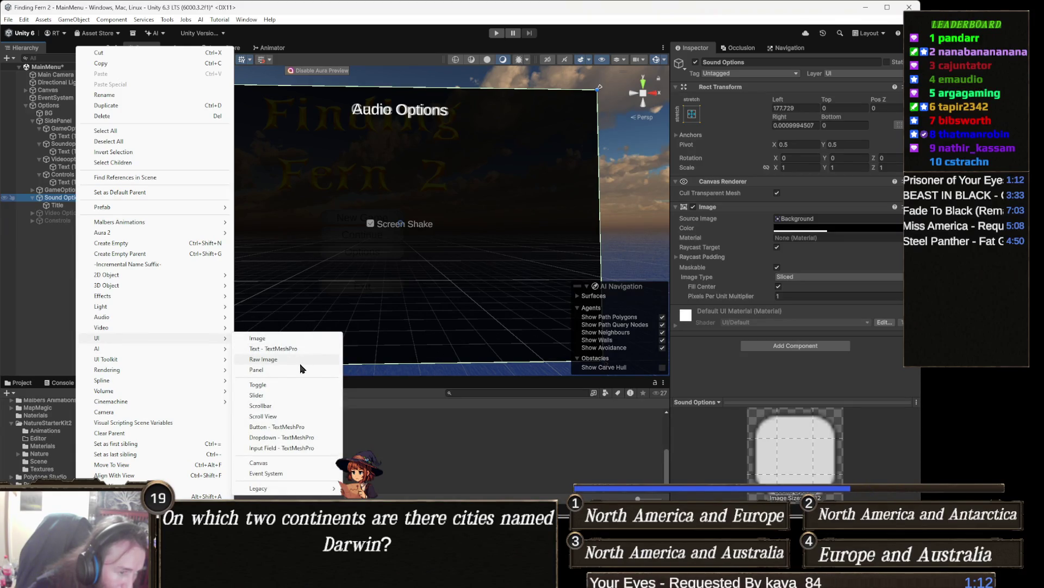
pyautogui.click(291, 396)
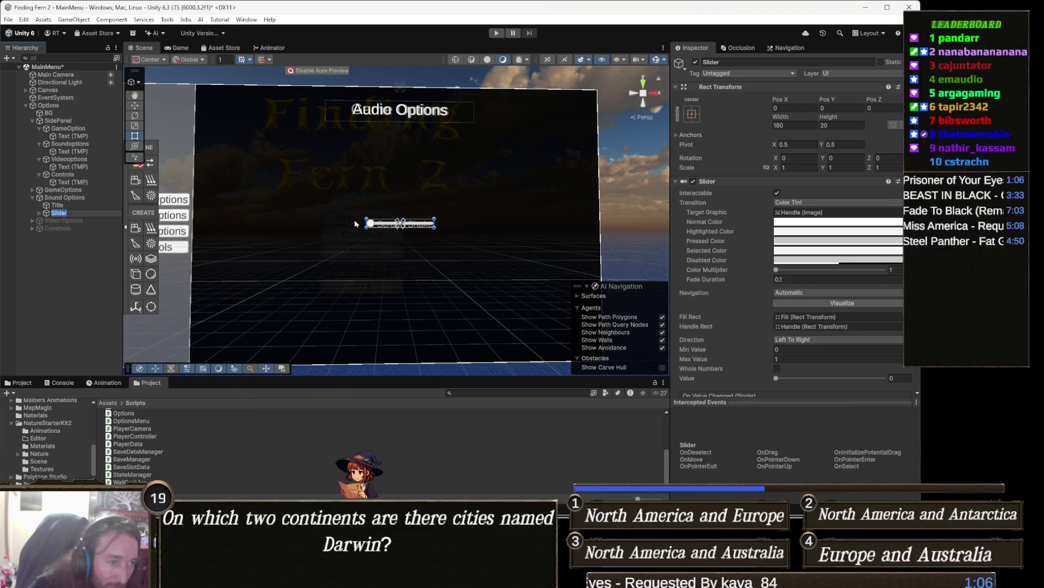
pyautogui.scroll(2, 355, 223)
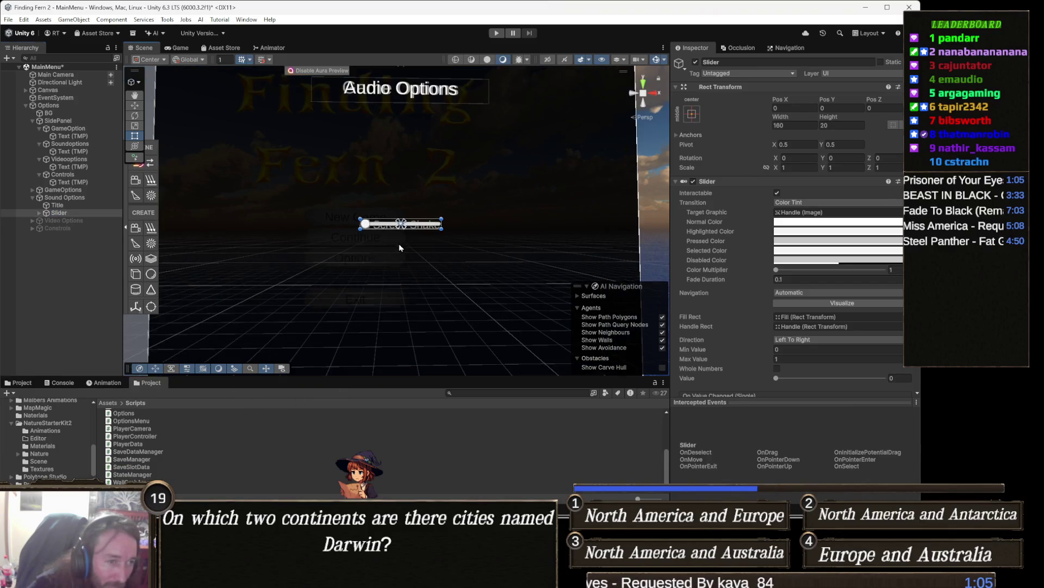
pyautogui.rightClick(80, 213)
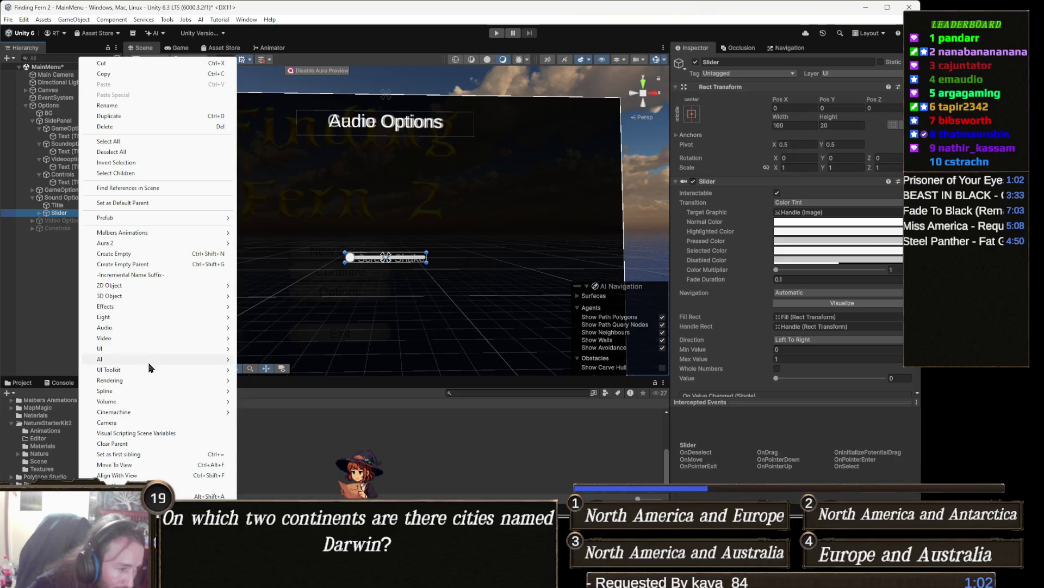
# - Add a centre-aligned TextMeshPro label reading 'Music Volume' as a child of the slider
pyautogui.moveTo(142, 352)
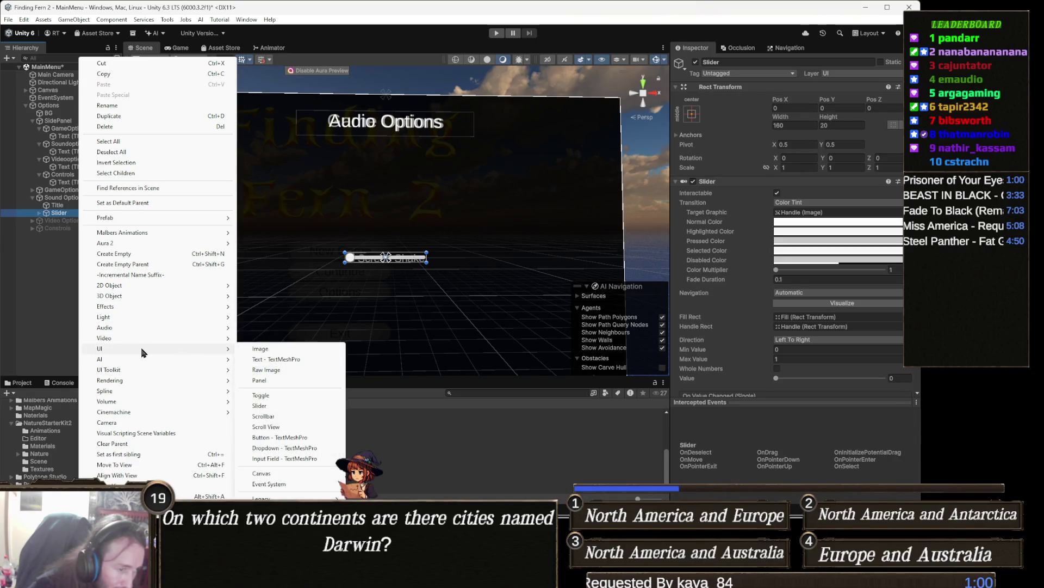
pyautogui.click(291, 359)
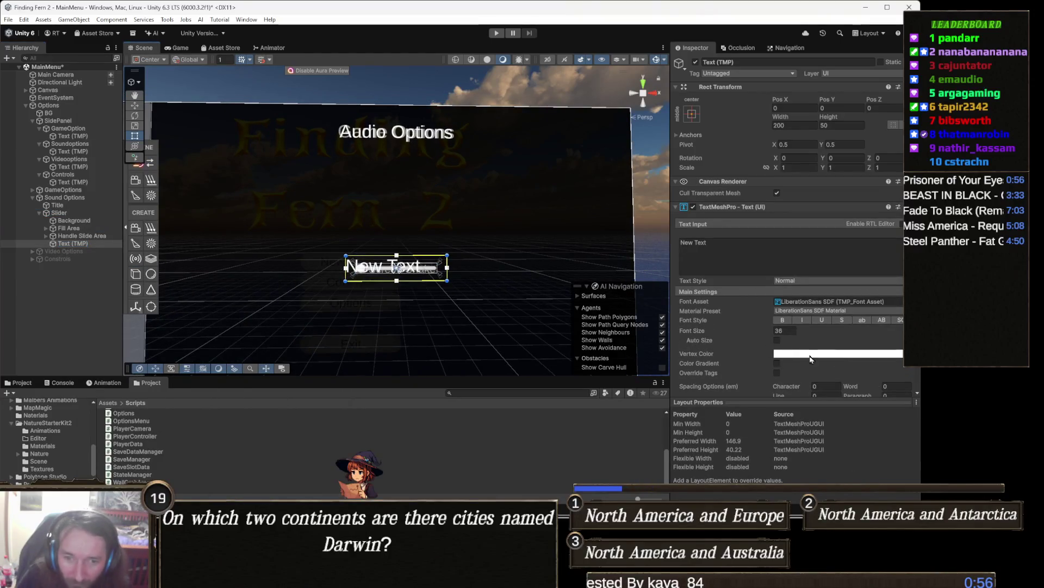
pyautogui.scroll(-3, 846, 326)
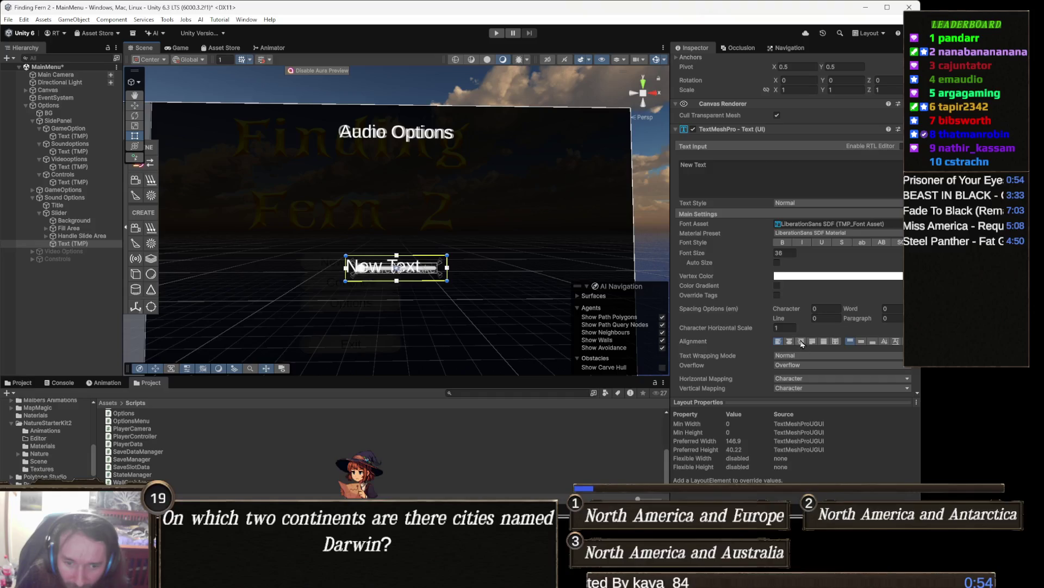
pyautogui.click(789, 341)
pyautogui.click(718, 171)
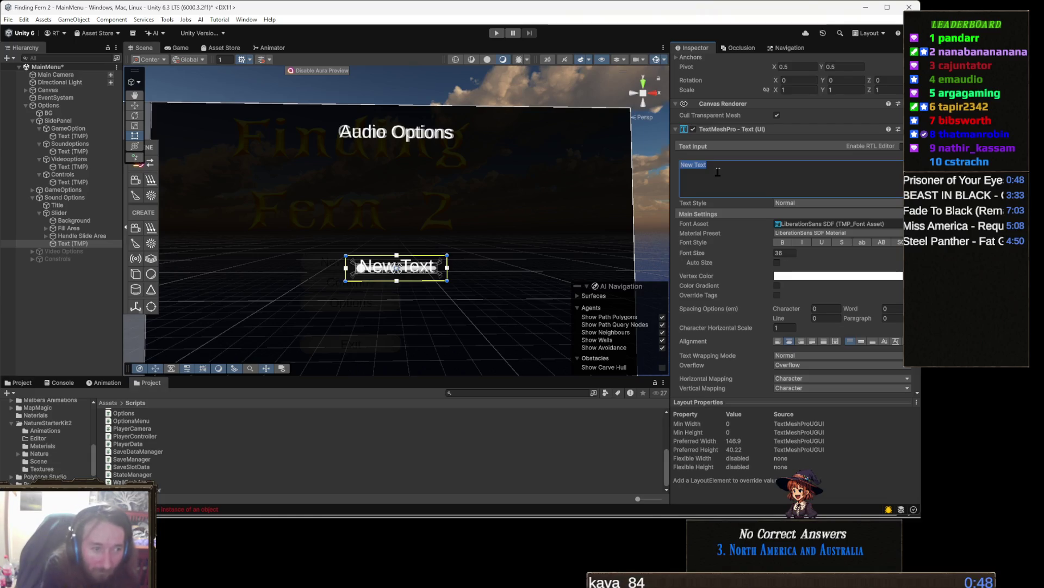
pyautogui.write('Music Vo')
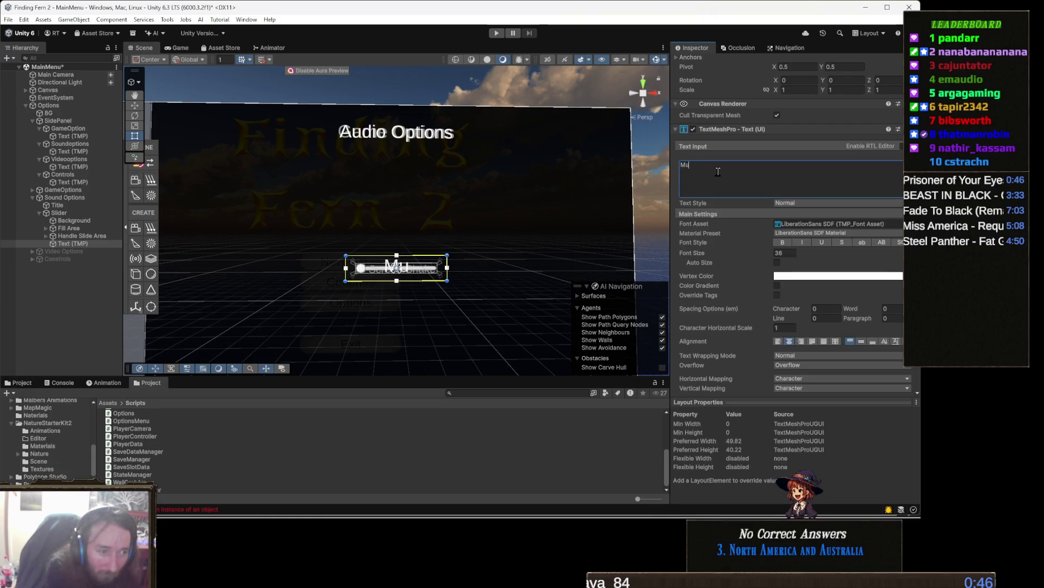
pyautogui.write('lume')
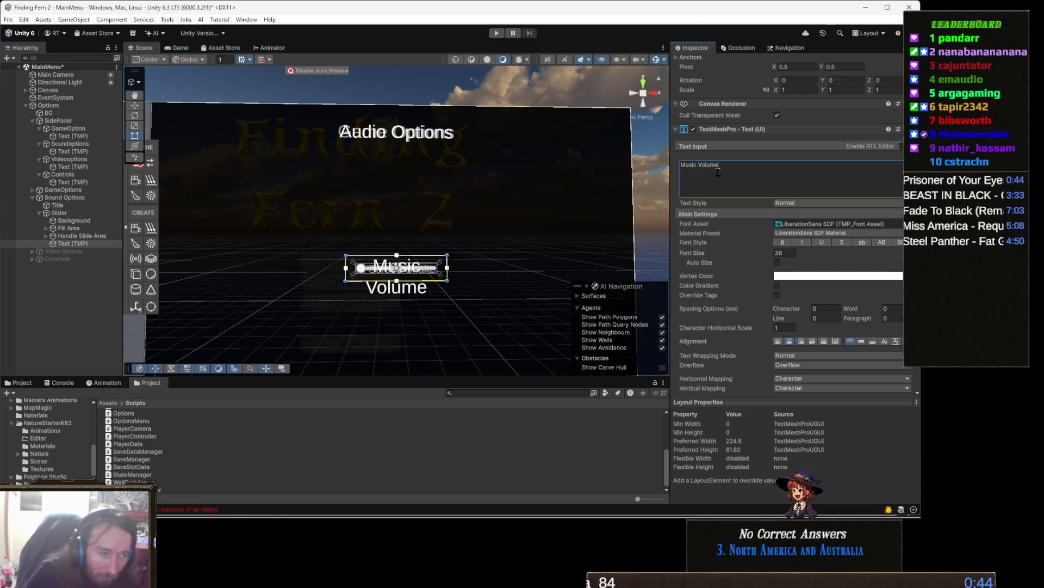
# - Shrink the label's font size to about 21.7 and move it above the slider bar
pyautogui.moveTo(768, 253); pyautogui.dragTo(729, 253)
pyautogui.press('e')
pyautogui.press('w')
pyautogui.moveTo(408, 231); pyautogui.dragTo(408, 222)
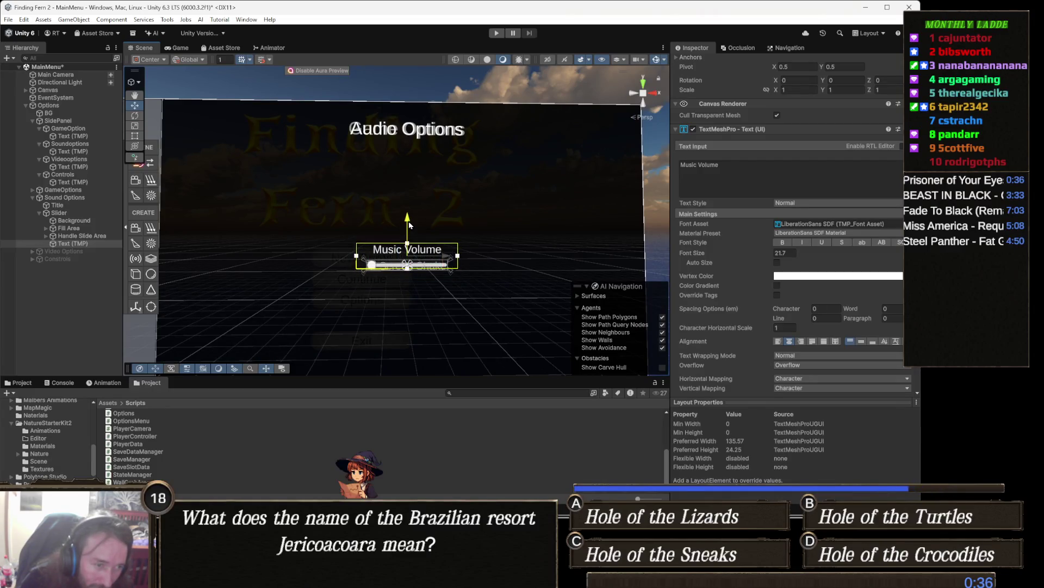
pyautogui.scroll(-3, 778, 309)
pyautogui.press('r')
pyautogui.scroll(3, 476, 297)
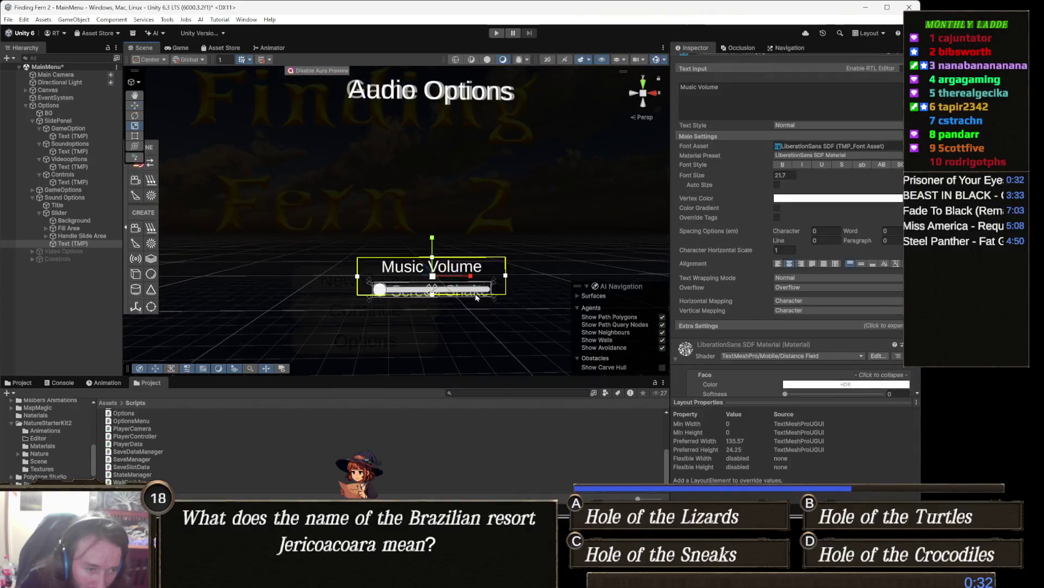
pyautogui.press('t')
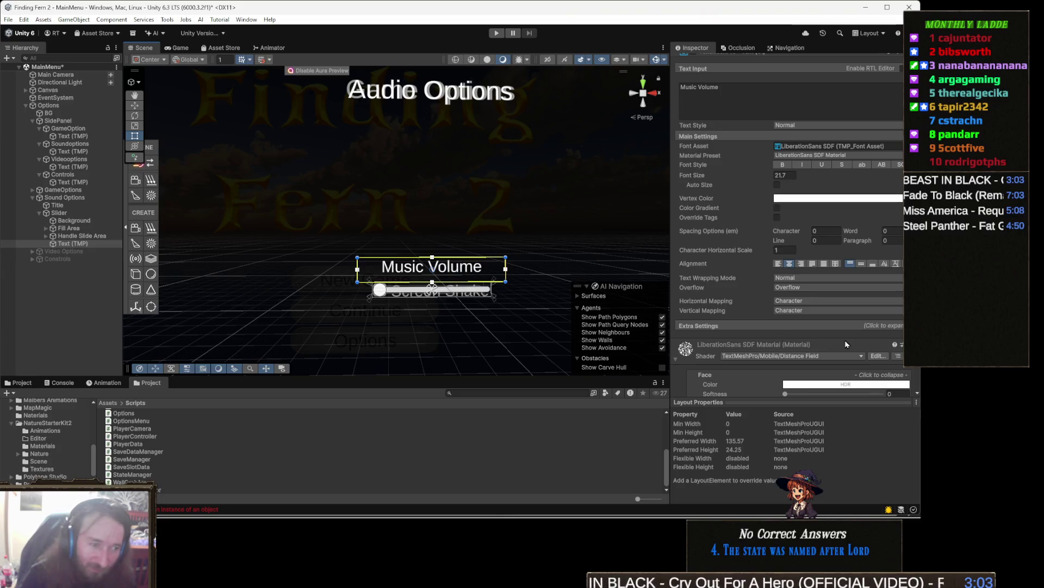
# - Rename the slider to BGMSlider and add an empty On Value Changed entry
pyautogui.scroll(3, 441, 348)
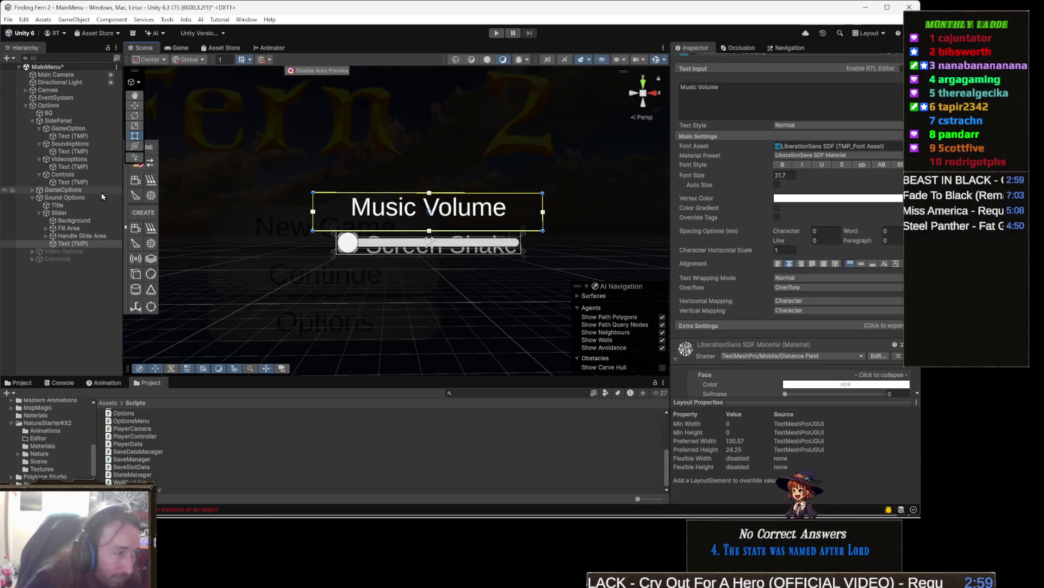
pyautogui.click(92, 243)
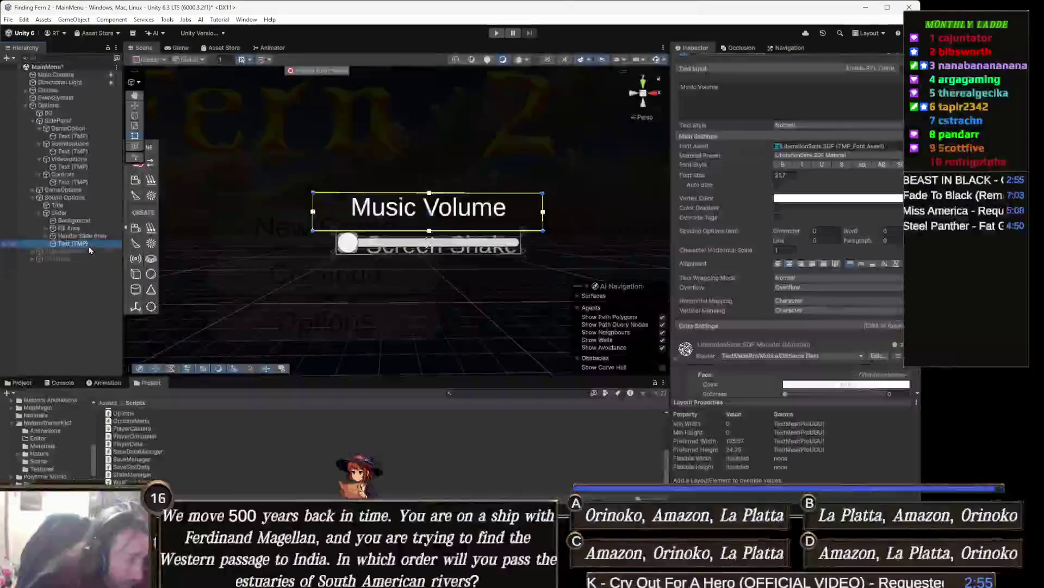
pyautogui.click(90, 214)
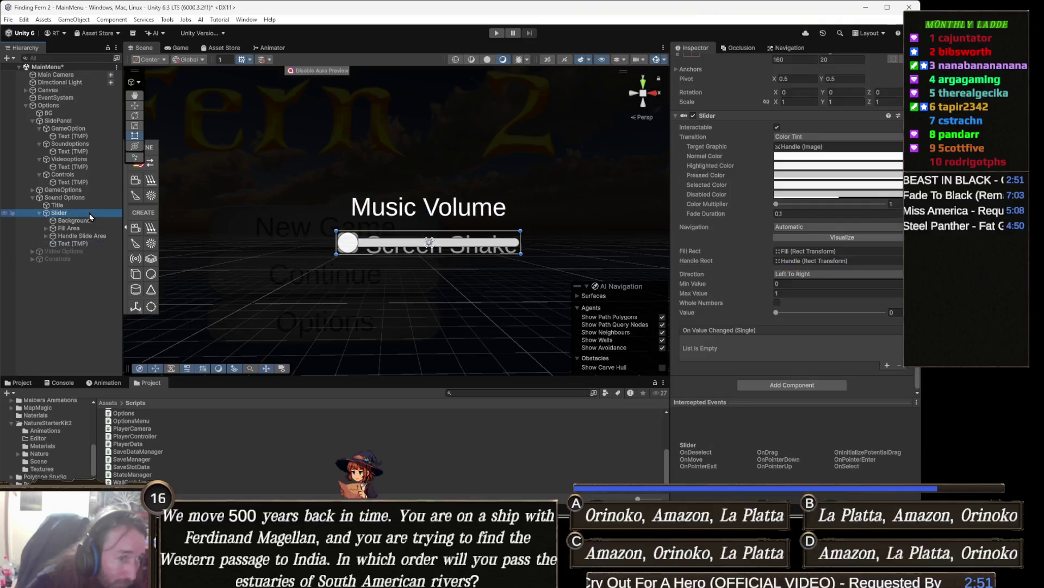
pyautogui.scroll(2, 405, 244)
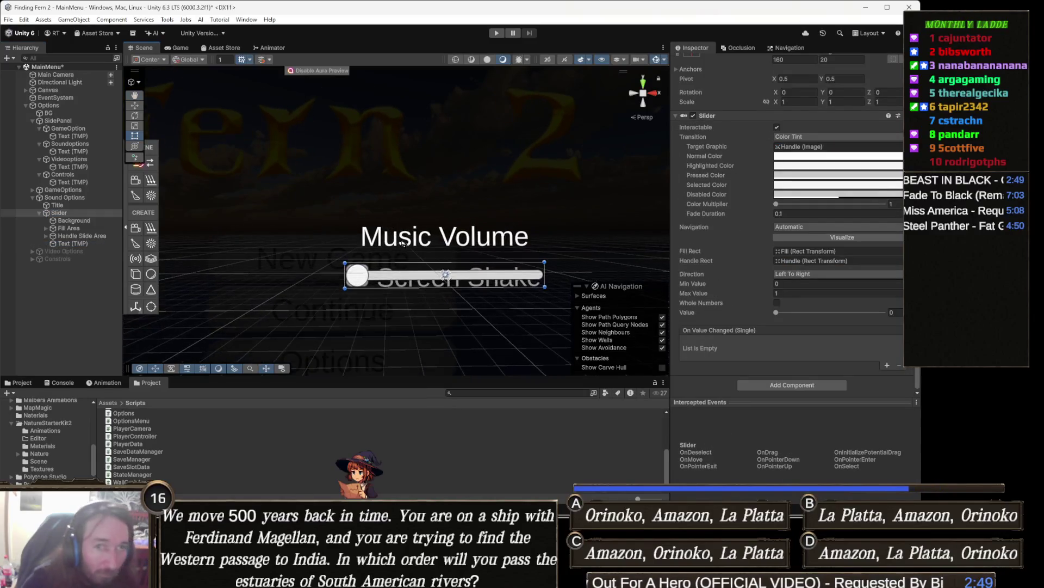
pyautogui.scroll(2, 703, 109)
pyautogui.click(725, 61)
pyautogui.write('B')
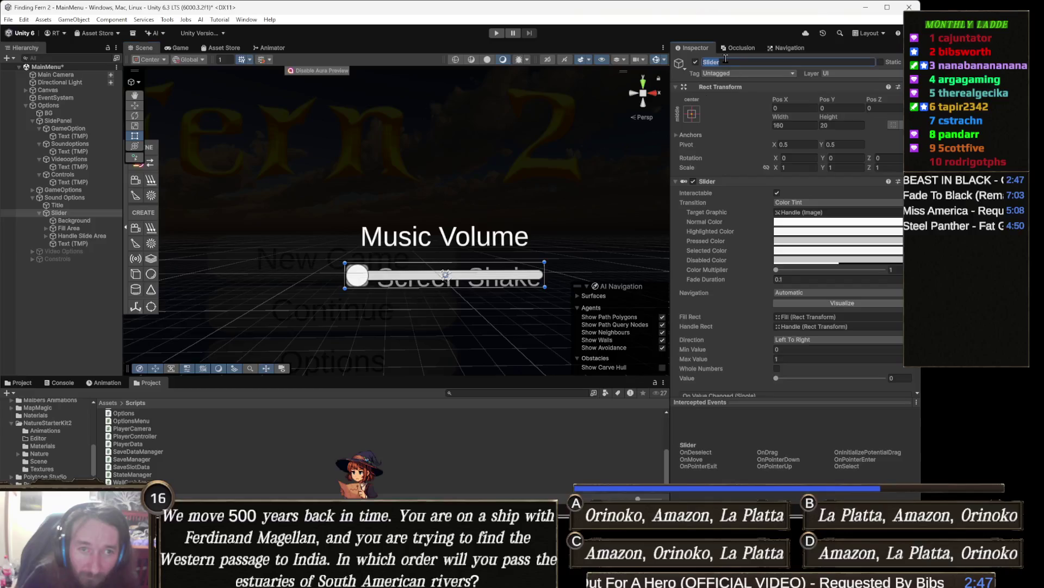
pyautogui.write('GMSlider')
pyautogui.press('Return')
pyautogui.scroll(-3, 745, 328)
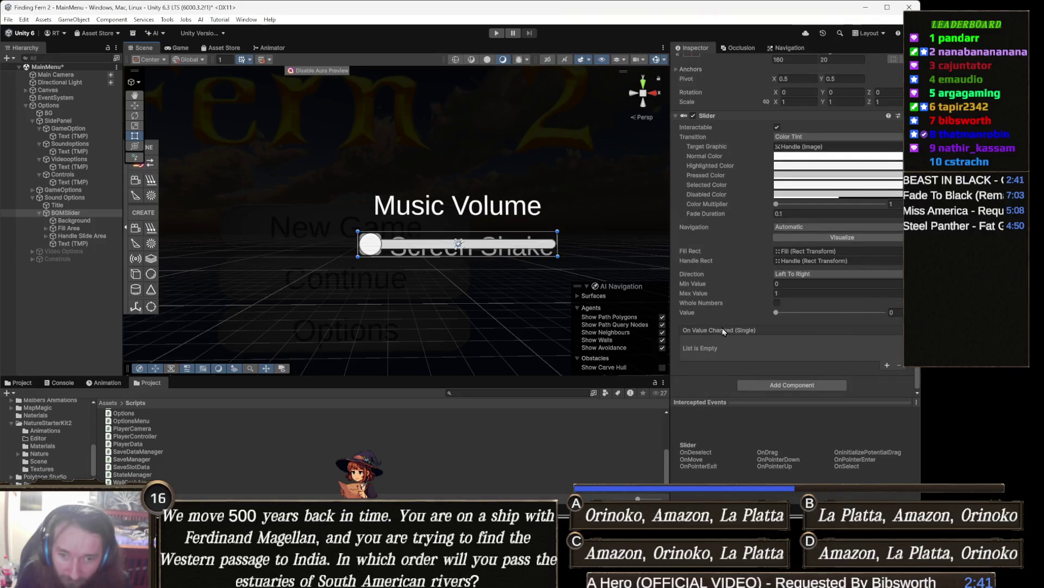
pyautogui.click(887, 366)
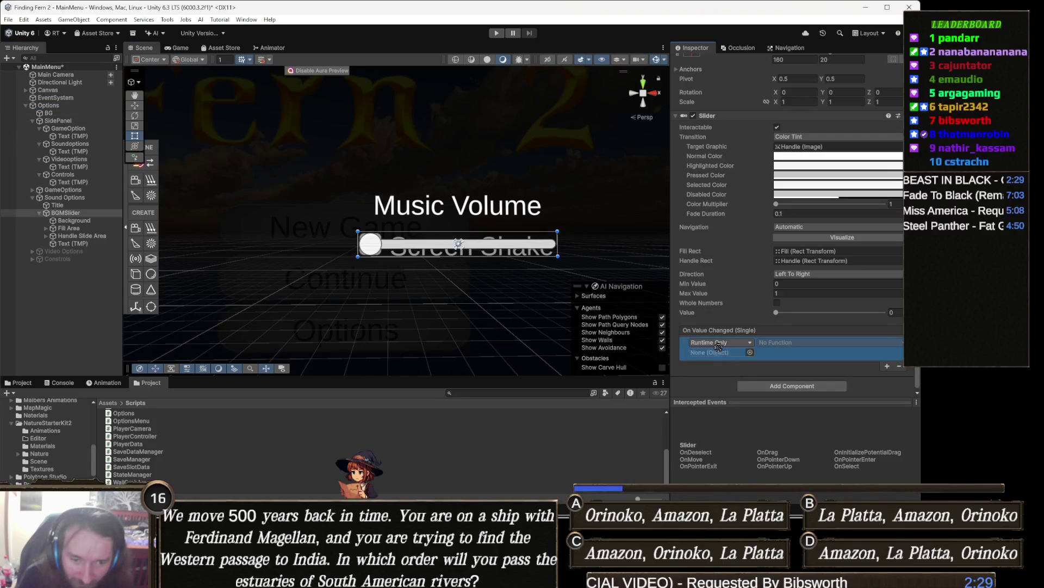
# - Make BGMSlider's On Value Changed call OptionsMenu.OnBGMSlider on the Options object
pyautogui.moveTo(721, 353); pyautogui.dragTo(720, 353)
pyautogui.click(794, 342)
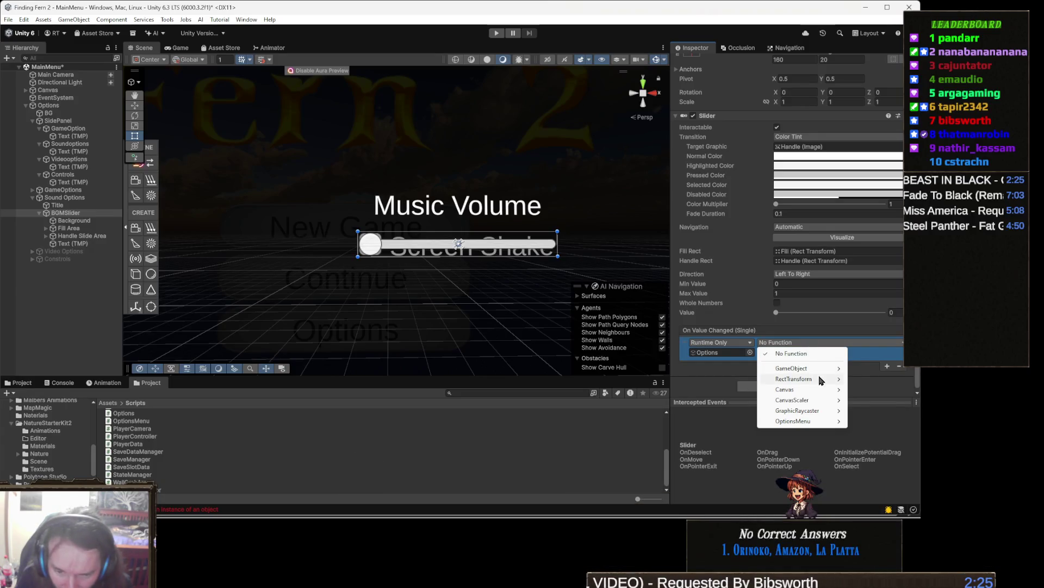
pyautogui.moveTo(798, 423)
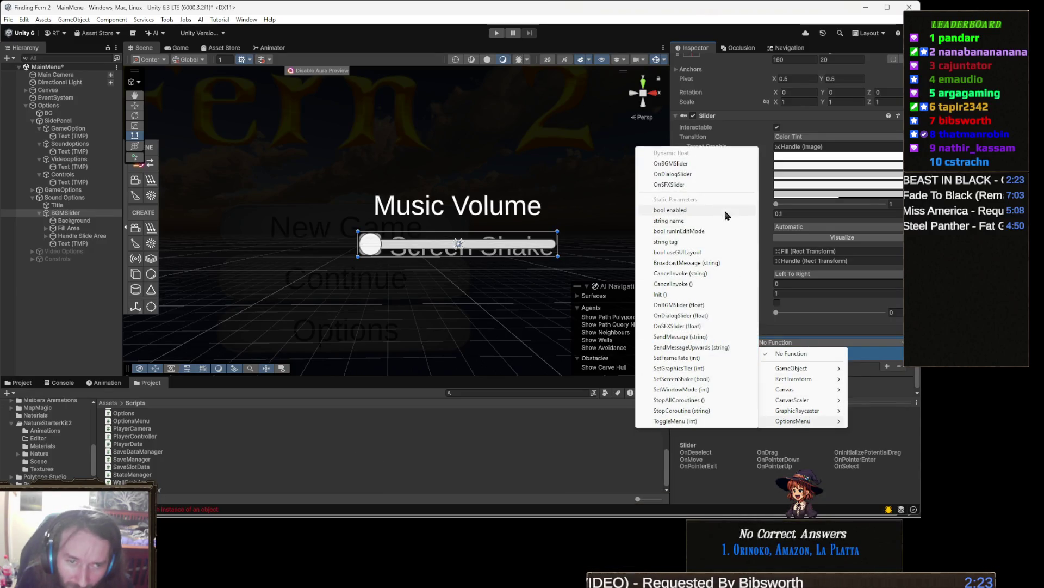
pyautogui.click(671, 164)
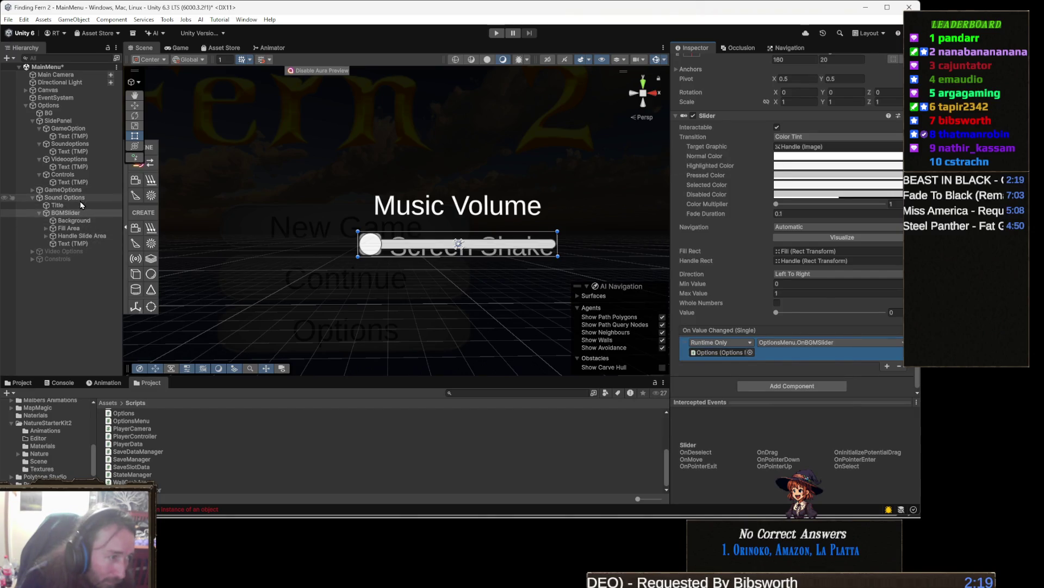
# - Move the slider and its label above Screen Shake, then switch to Visual Studio
pyautogui.moveTo(329, 218); pyautogui.dragTo(334, 234)
pyautogui.press('w')
pyautogui.moveTo(462, 206); pyautogui.dragTo(476, 151)
pyautogui.moveTo(533, 261)
pyautogui.mouseDown()
pyautogui.moveTo(530, 319)
pyautogui.moveTo(484, 218)
pyautogui.mouseUp()
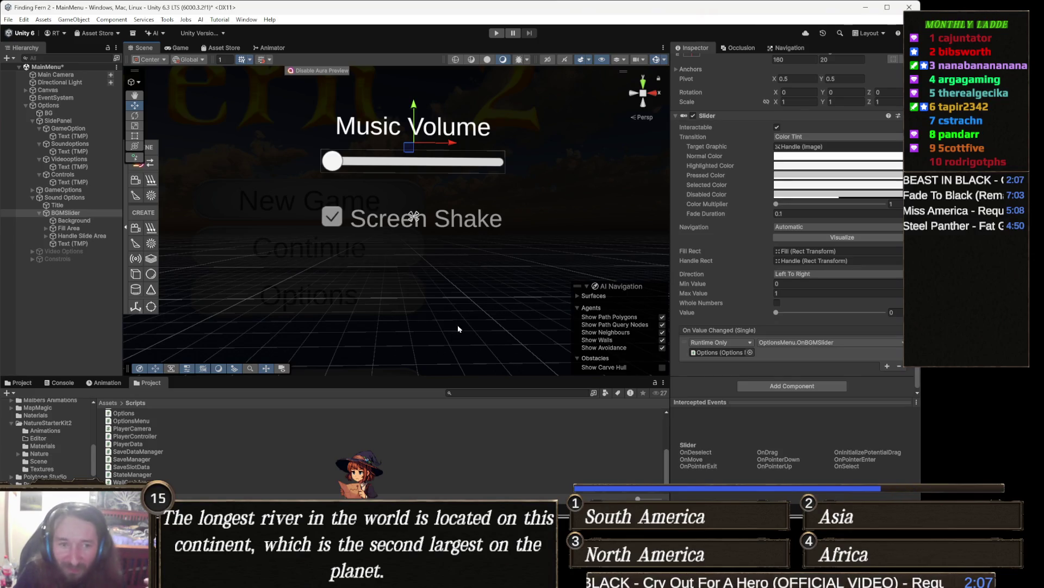
pyautogui.hotkey('alt', 'Tab')
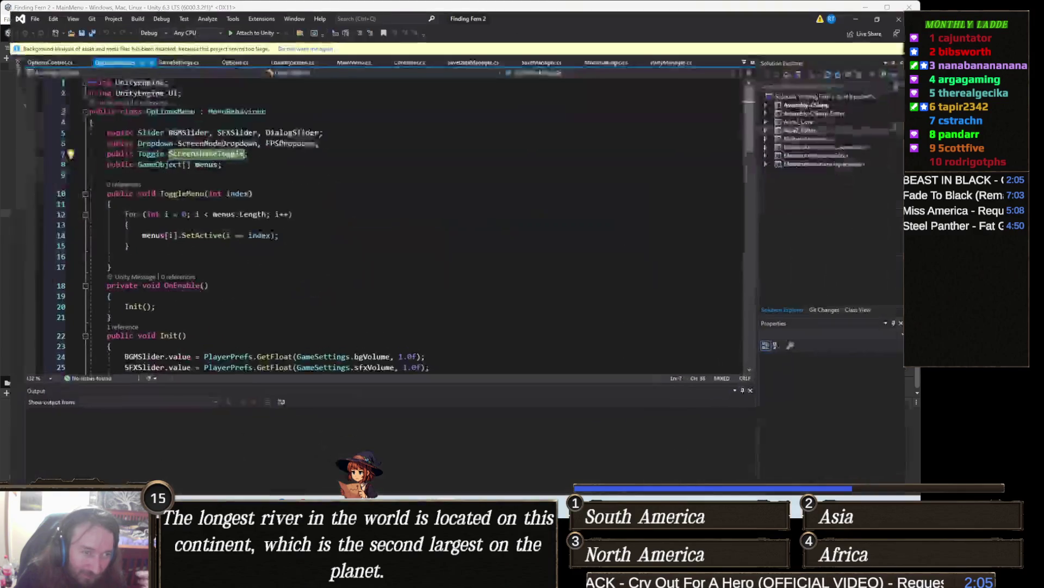
pyautogui.scroll(-17, 251, 233)
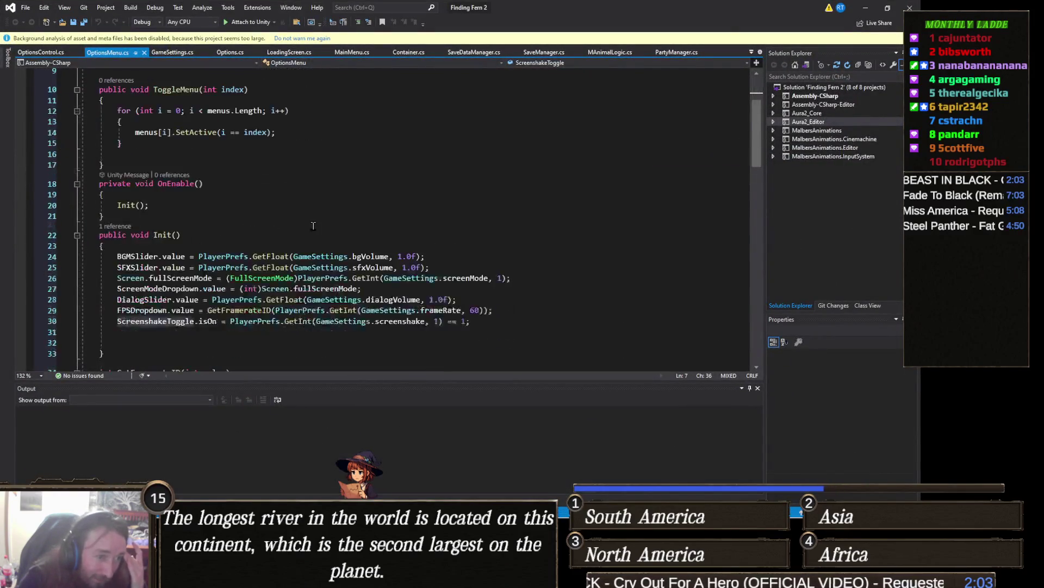
pyautogui.scroll(17, 321, 222)
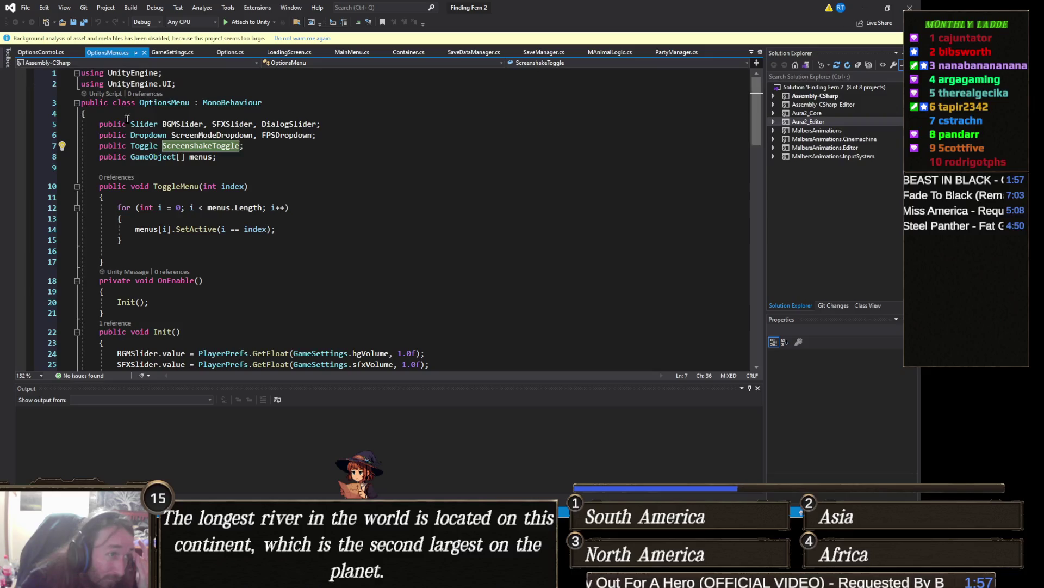
pyautogui.scroll(-13, 116, 106)
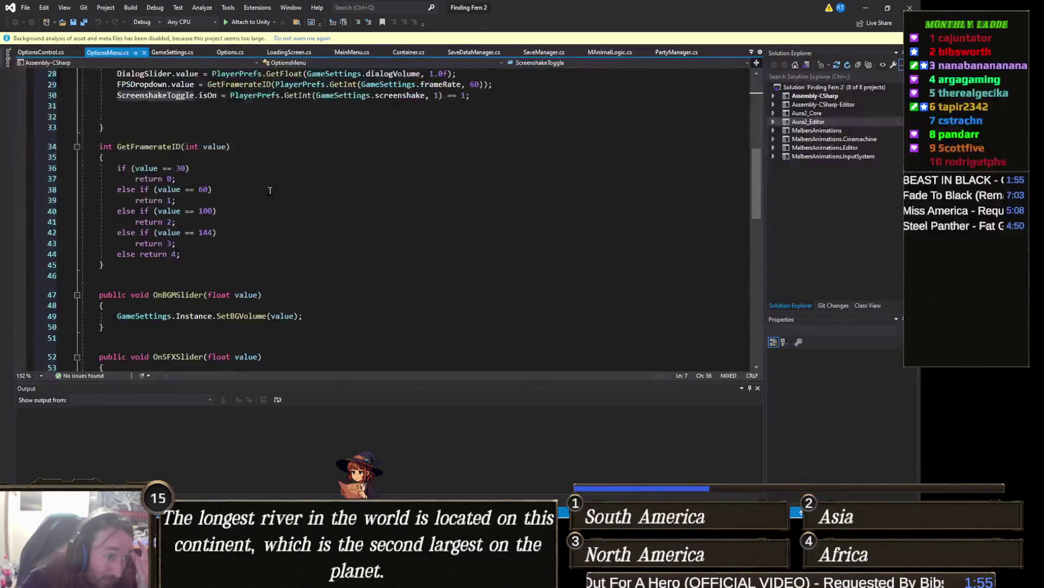
pyautogui.click(203, 166)
pyautogui.click(266, 187)
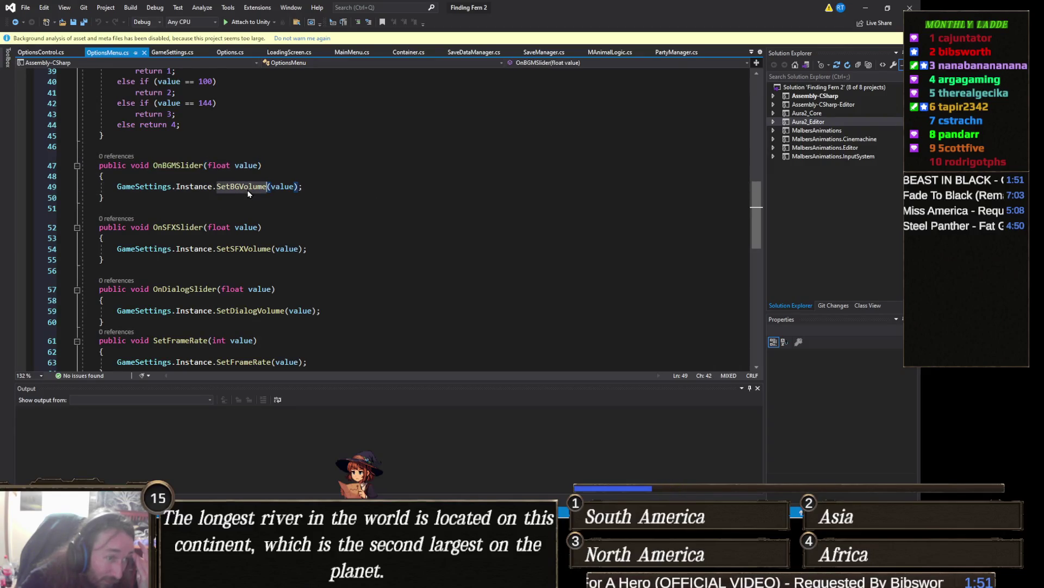
pyautogui.rightClick(246, 189)
pyautogui.click(289, 254)
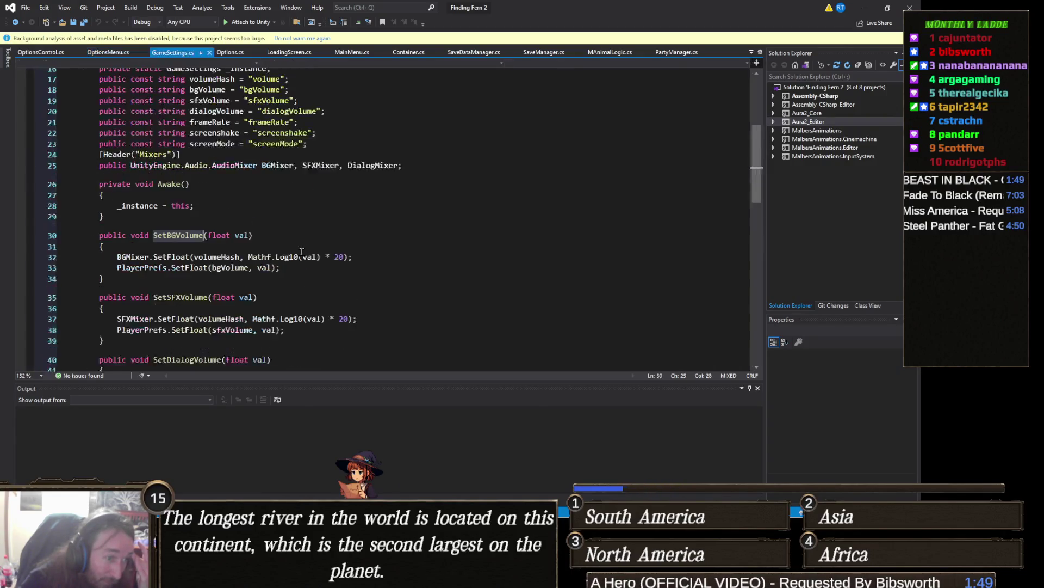
pyautogui.moveTo(353, 192); pyautogui.dragTo(193, 192)
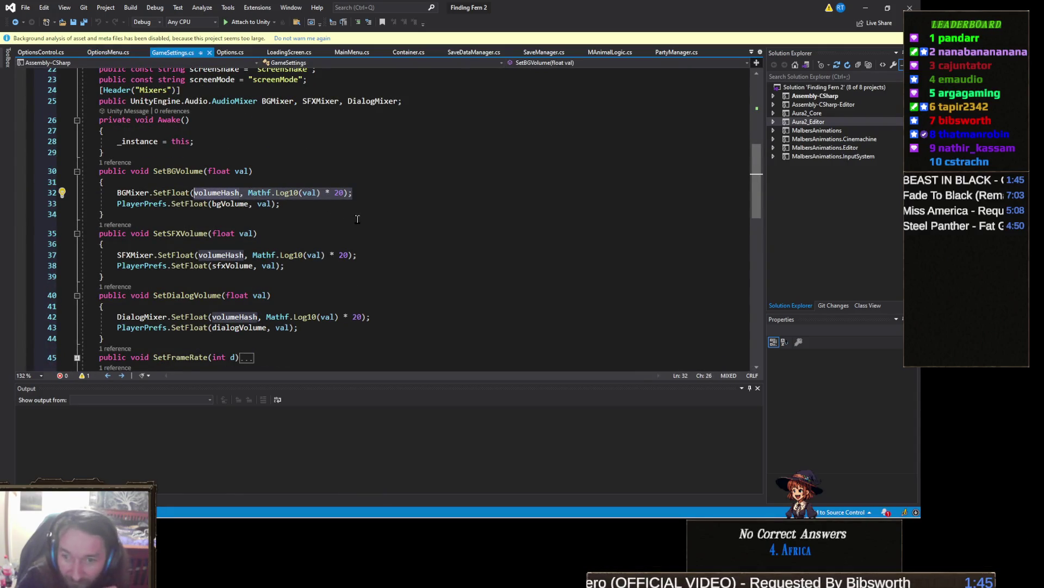
pyautogui.click(357, 218)
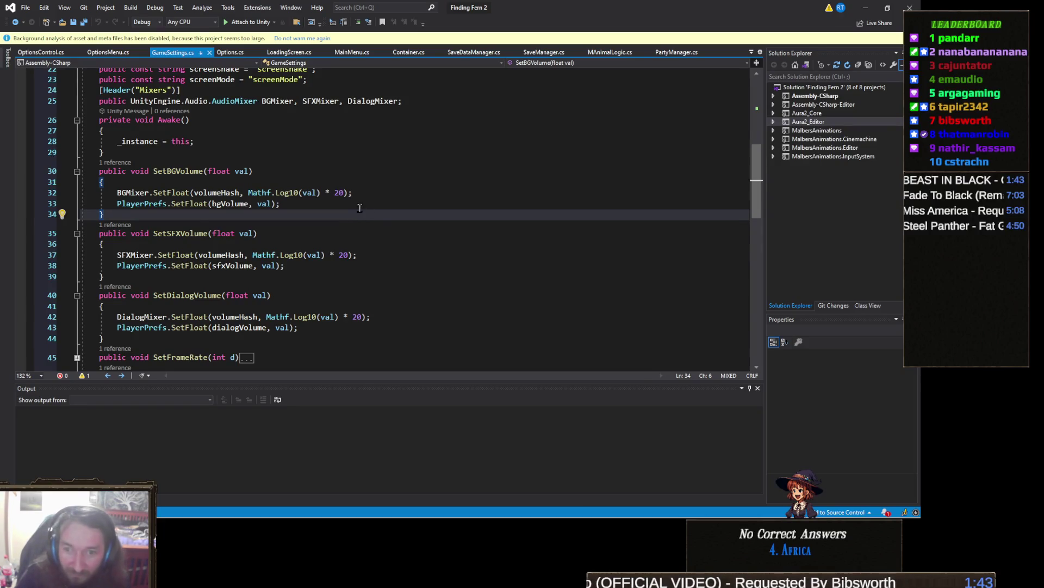
pyautogui.click(305, 205)
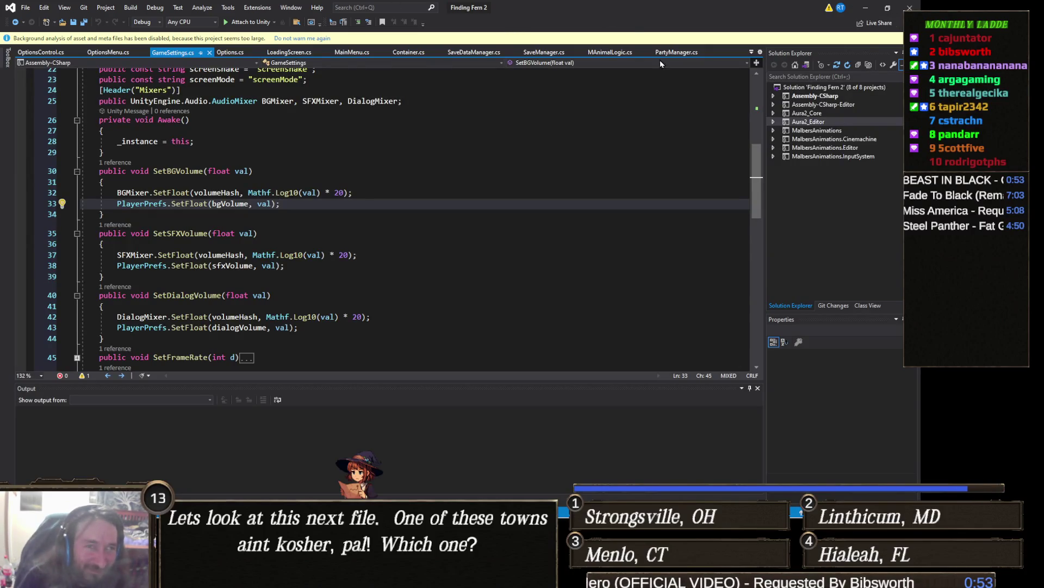
pyautogui.click(866, 8)
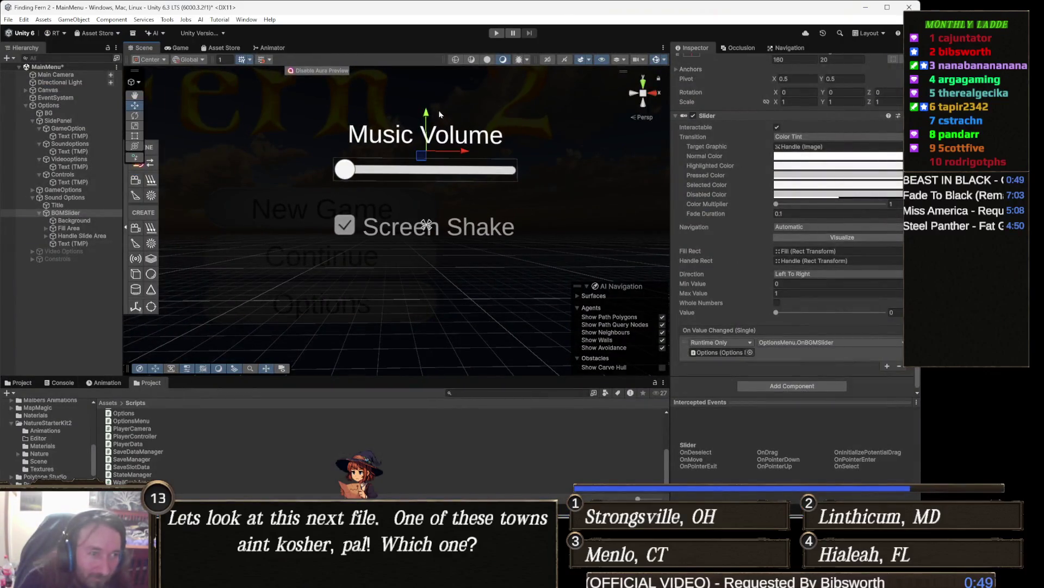
# - Set BGMSlider's Pos Y to 45
pyautogui.moveTo(434, 116); pyautogui.dragTo(427, 118)
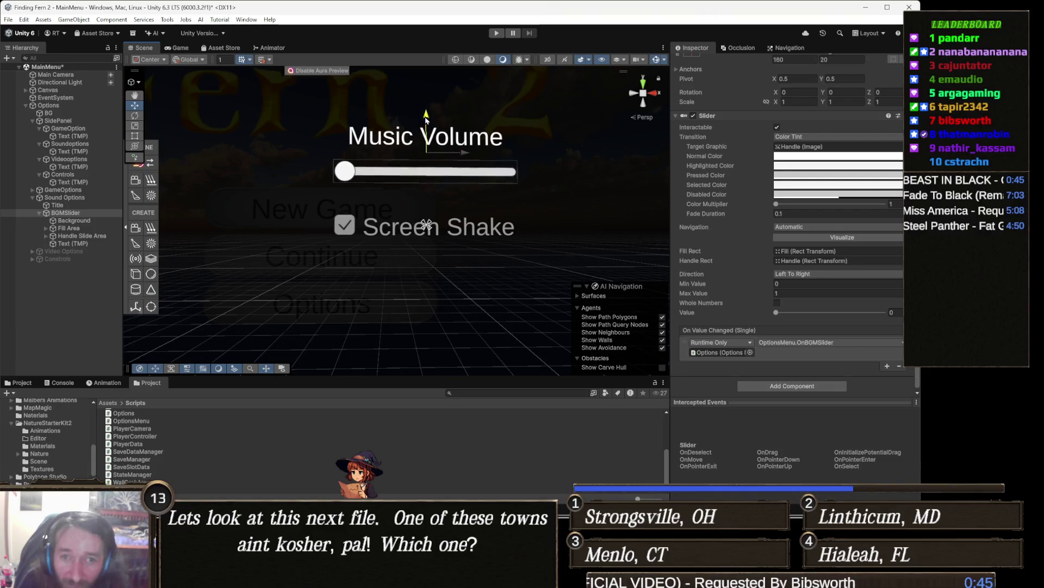
pyautogui.scroll(3, 857, 199)
pyautogui.click(856, 107)
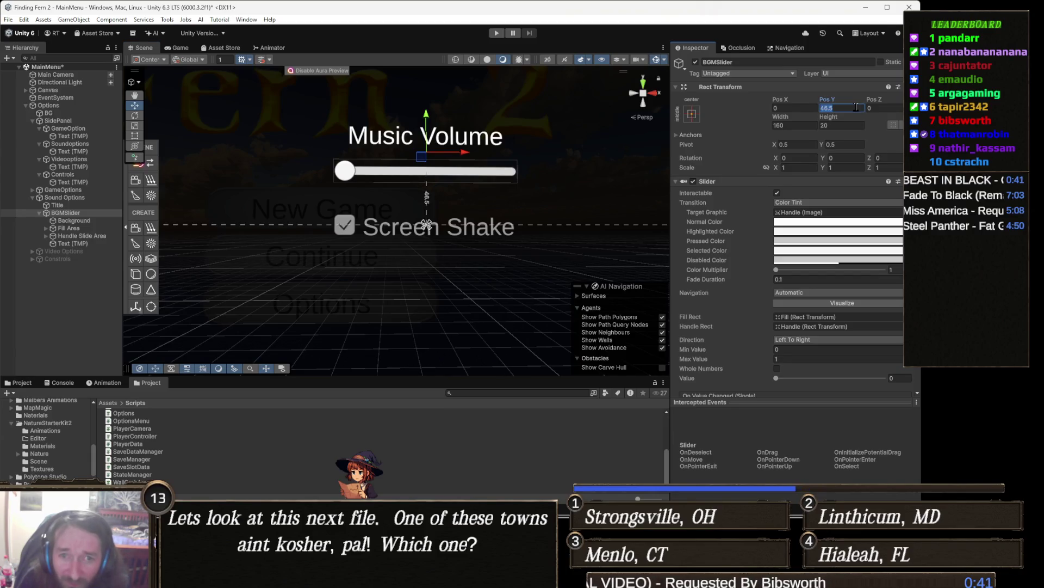
pyautogui.write('45')
pyautogui.press('Return')
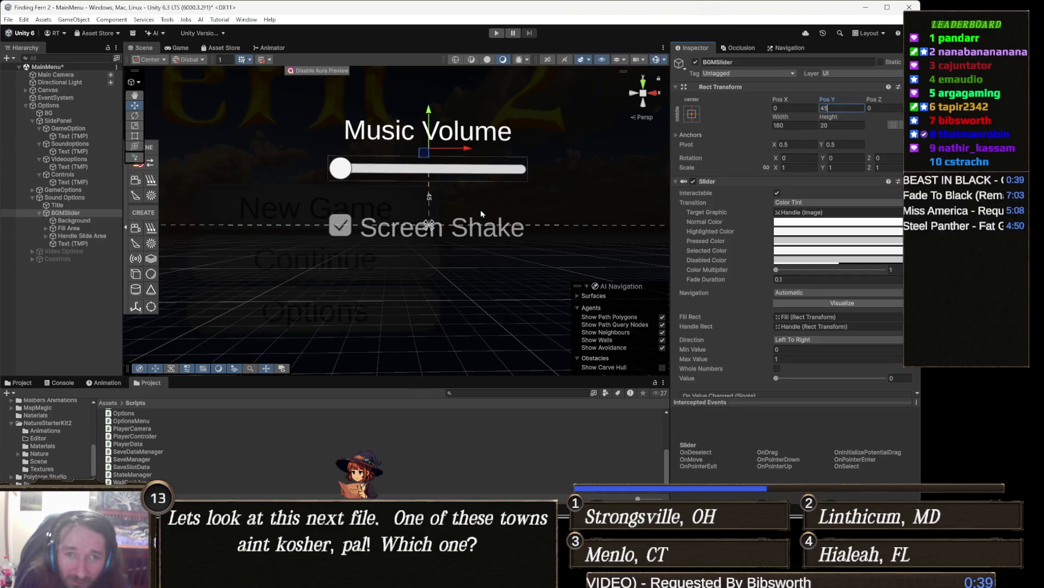
# - Duplicate BGMSlider and set the copy's Pos Y to 0
pyautogui.hotkey('ctrl', 'd')
pyautogui.click(840, 108)
pyautogui.press('BackSpace')
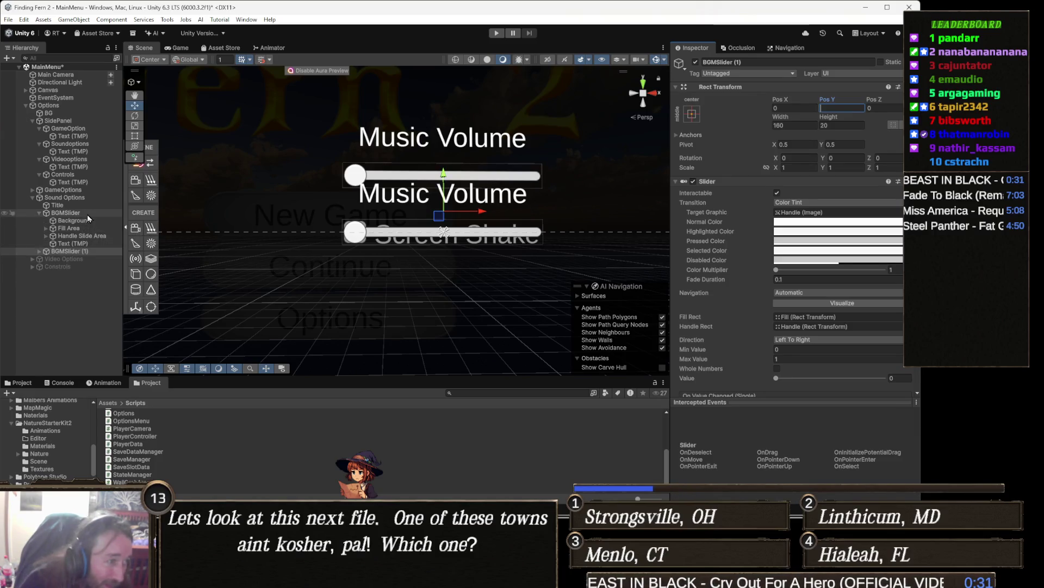
# - Raise the original BGMSlider to Pos Y 75
pyautogui.click(65, 213)
pyautogui.click(40, 213)
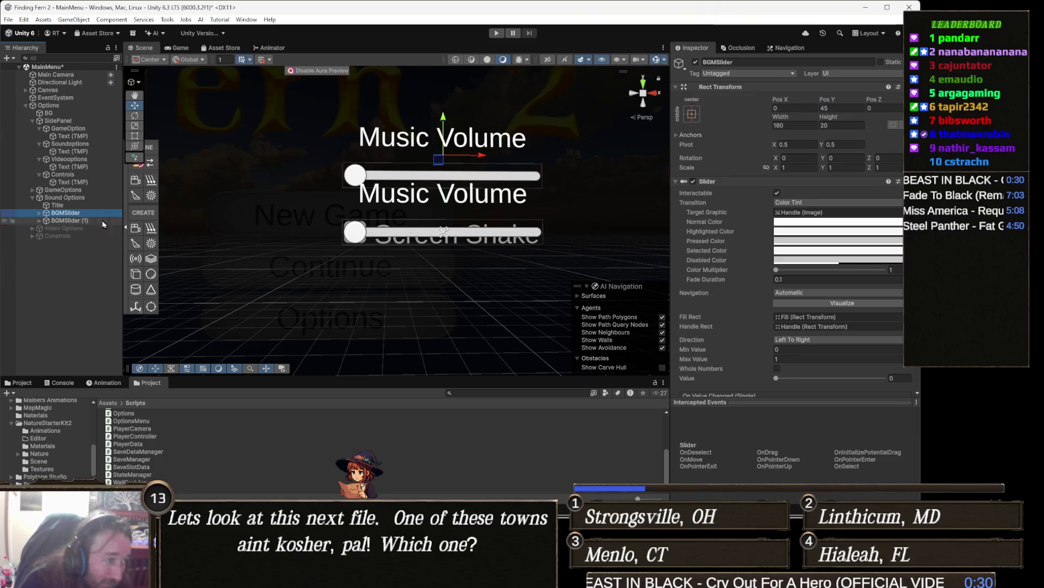
pyautogui.click(836, 108)
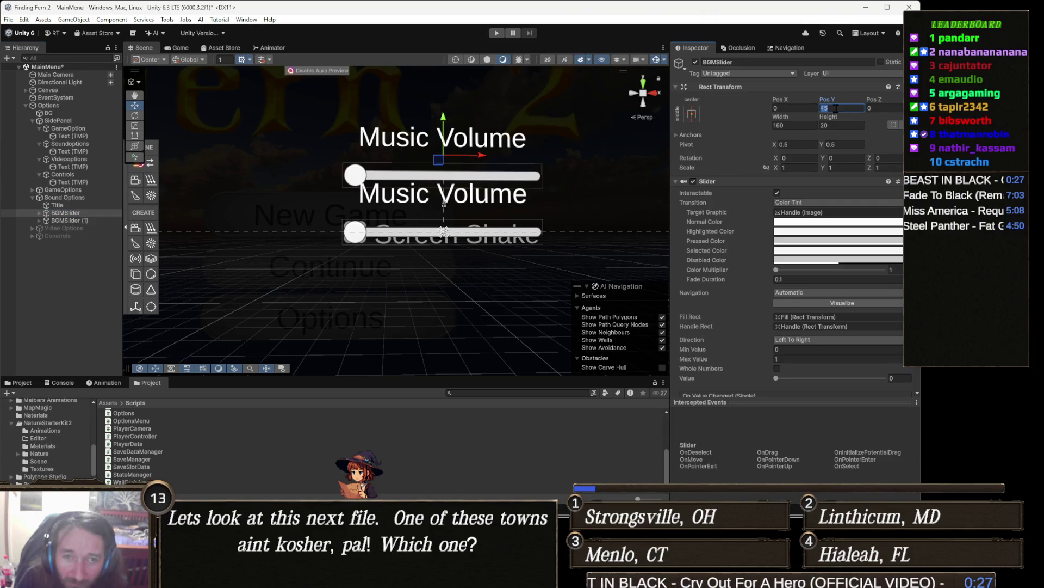
pyautogui.write('75')
pyautogui.press('Return')
pyautogui.moveTo(374, 280); pyautogui.dragTo(372, 255)
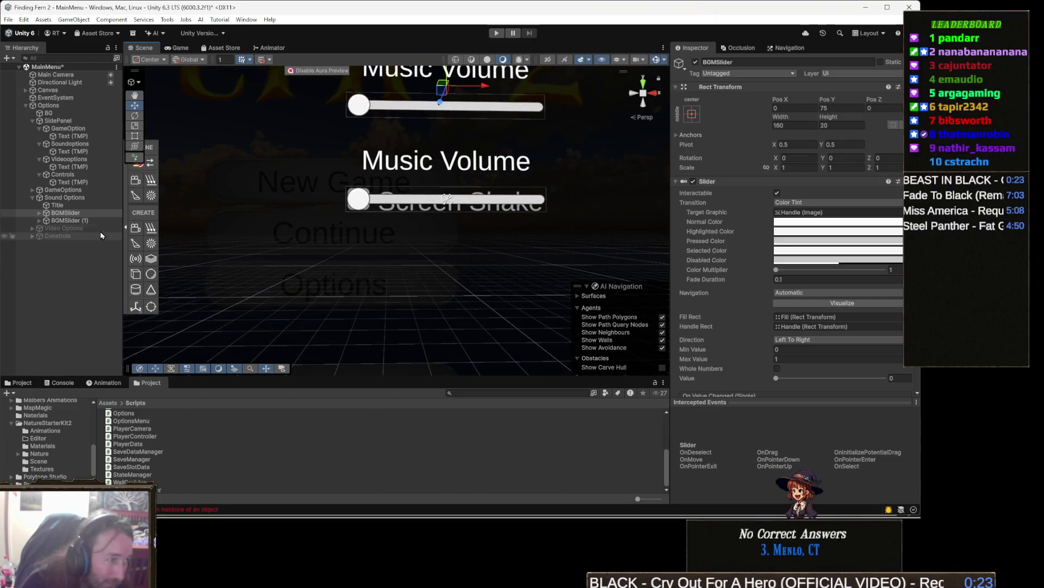
# - Change the BGMSlider (1) label text from 'Music Volume' to 'SFX Volume'
pyautogui.click(64, 220)
pyautogui.press('Right')
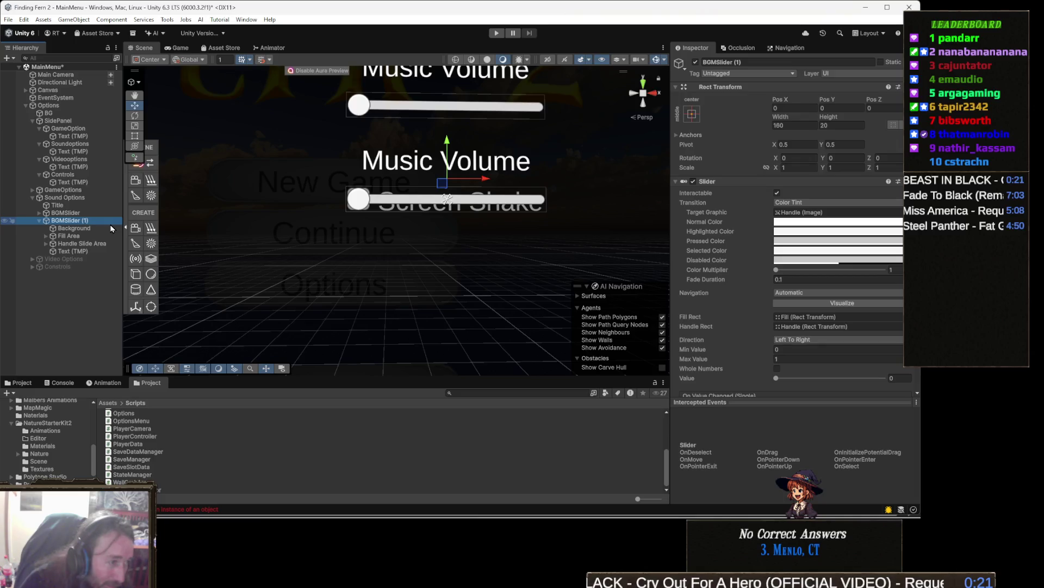
pyautogui.click(112, 228)
pyautogui.press('Down')
pyautogui.press('Down')
pyautogui.press('Down')
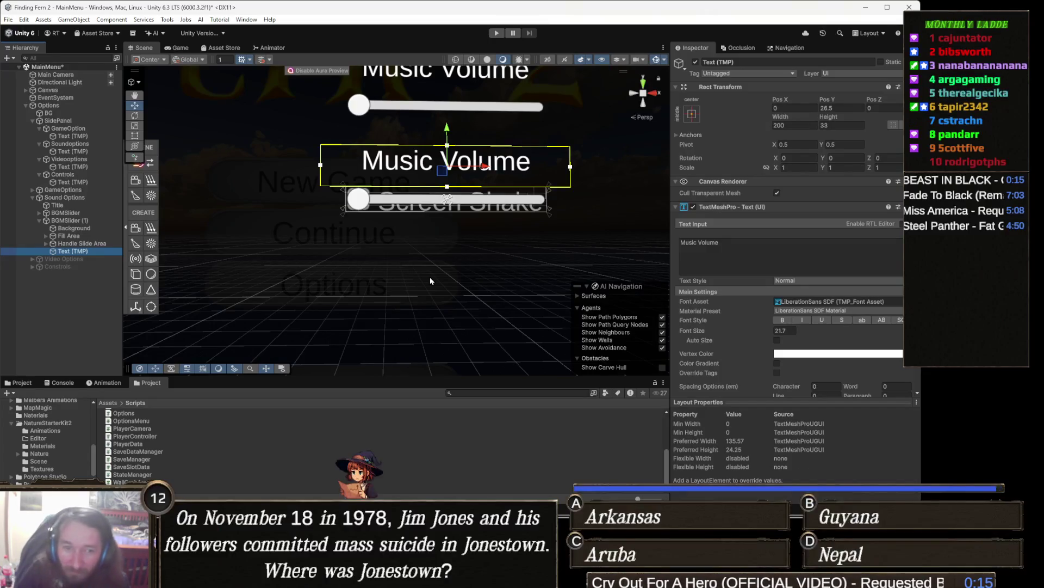
pyautogui.click(717, 254)
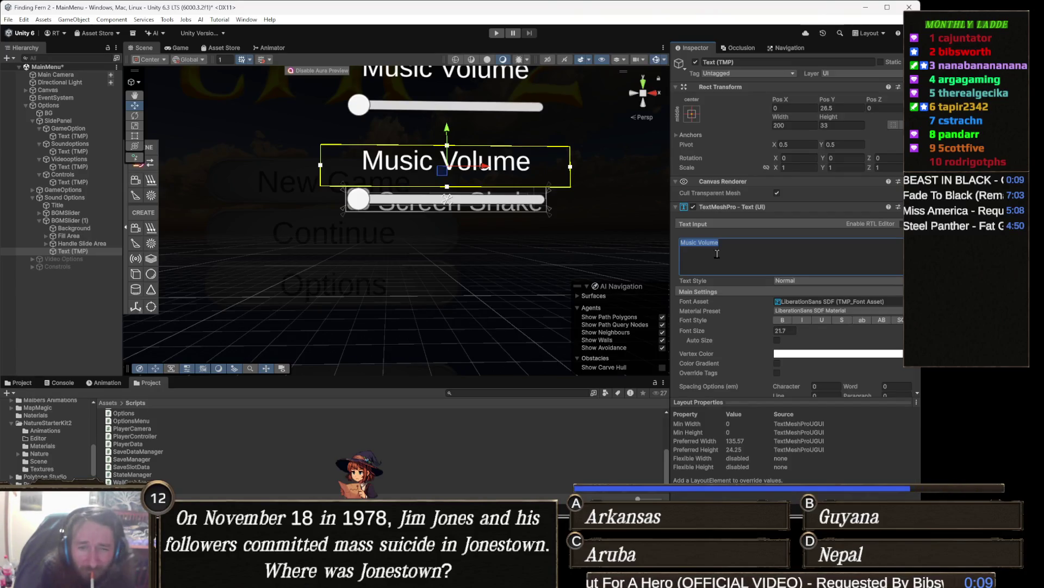
pyautogui.write('SFX Volume')
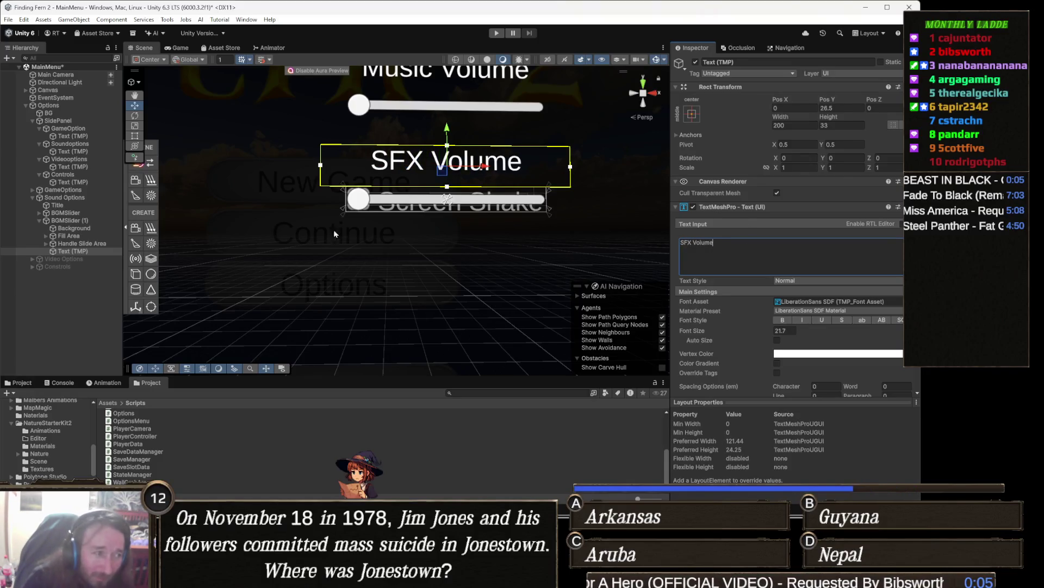
pyautogui.click(79, 207)
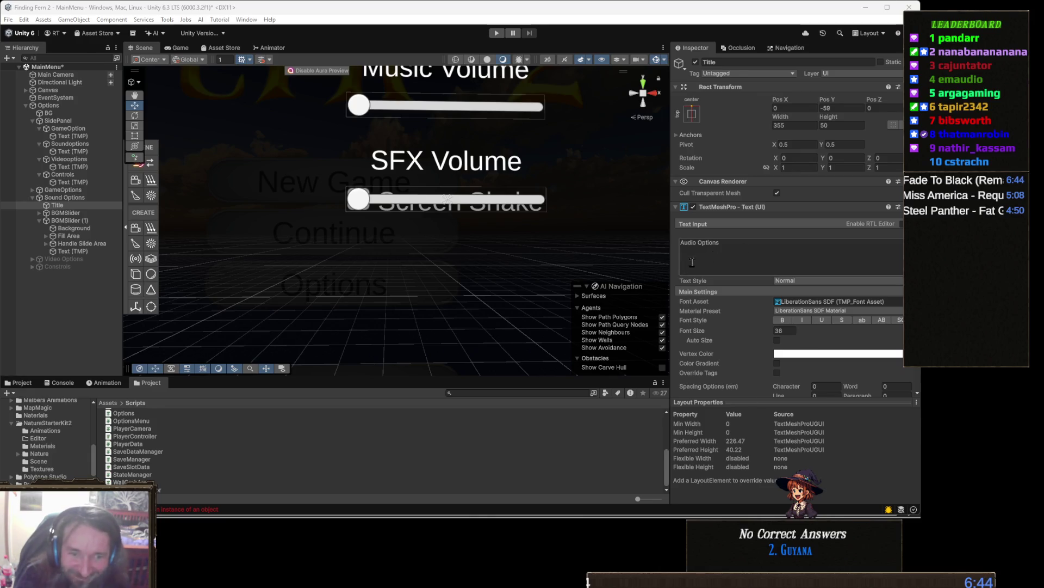
pyautogui.scroll(-5, 837, 306)
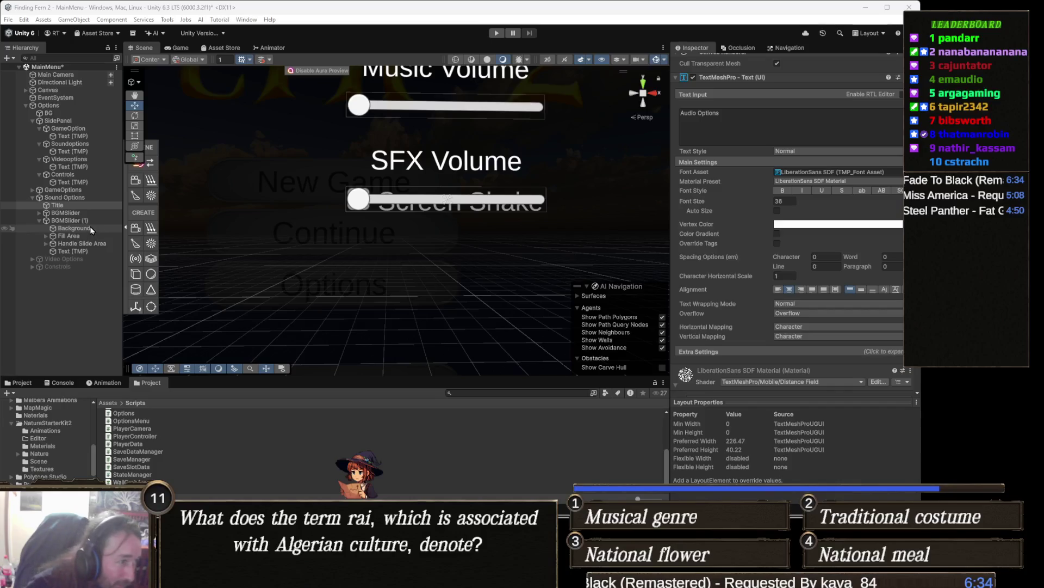
# - Rename BGMSlider (1) to SFXSlider
pyautogui.click(91, 222)
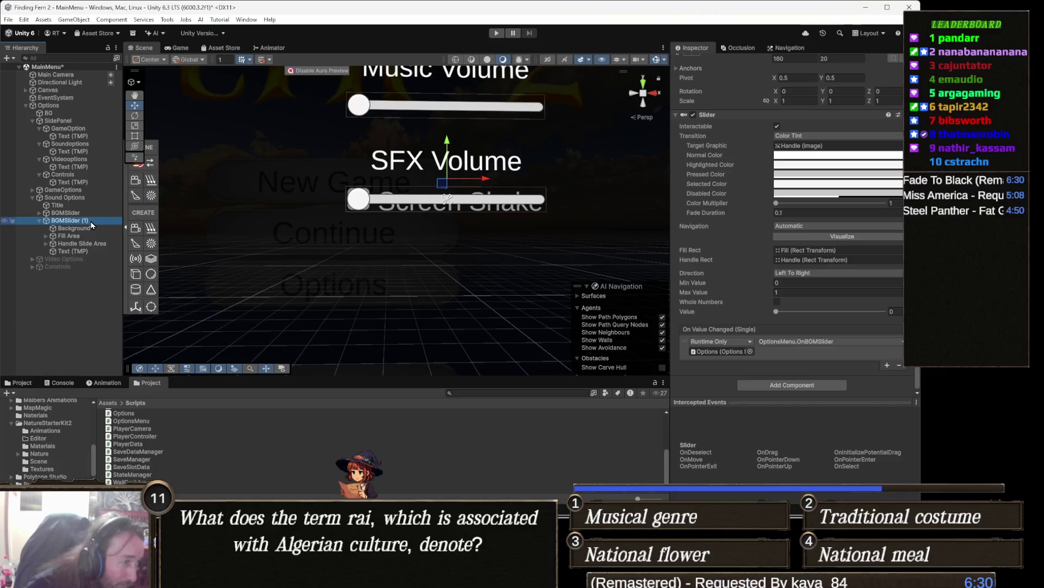
pyautogui.click(91, 220)
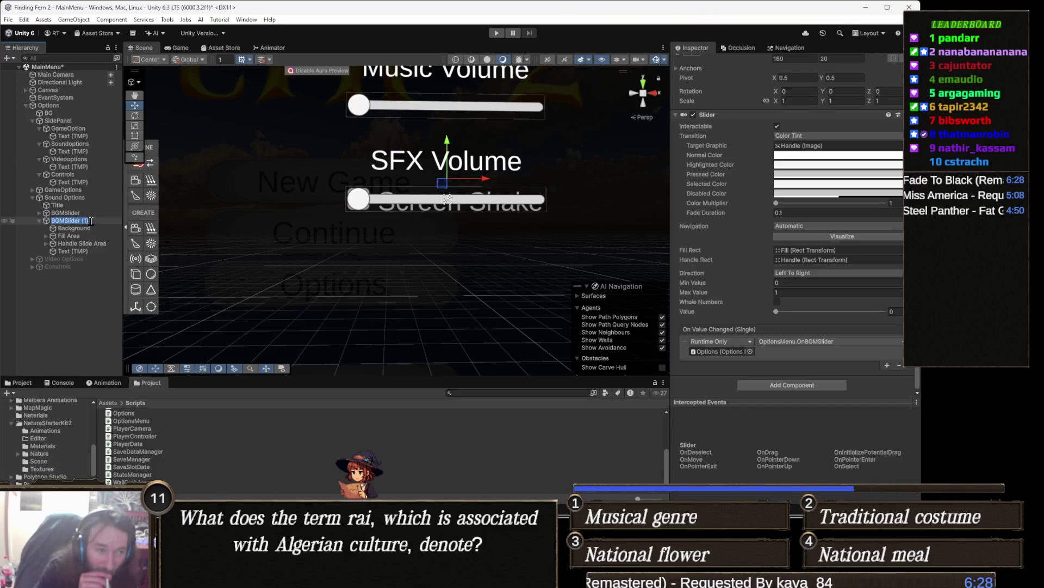
pyautogui.write('SFXSlider')
pyautogui.press('Return')
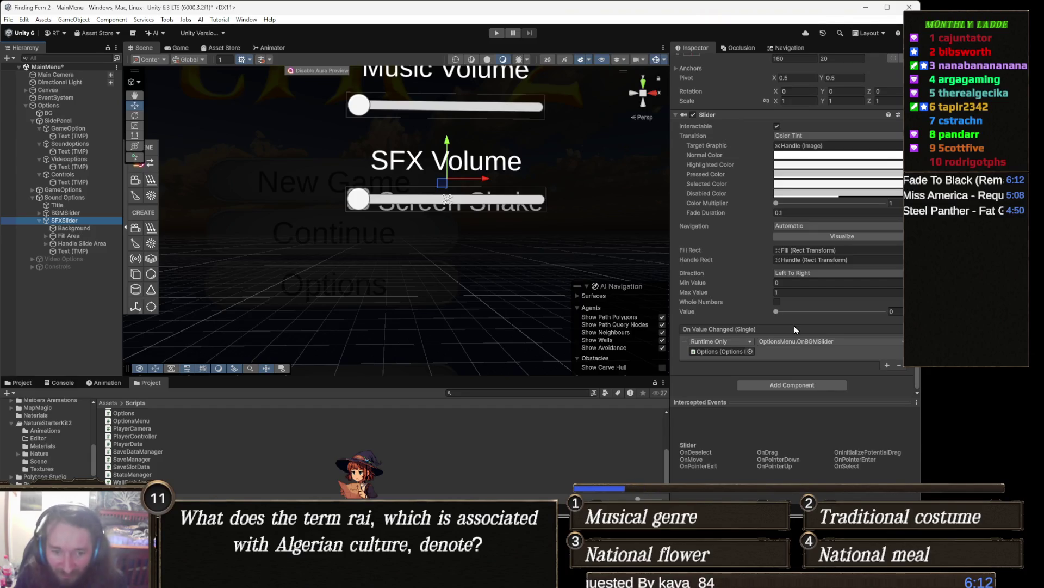
# - Switch SFXSlider's On Value Changed function from OnBGMSlider to OptionsMenu.OnSFXSlider
pyautogui.click(853, 344)
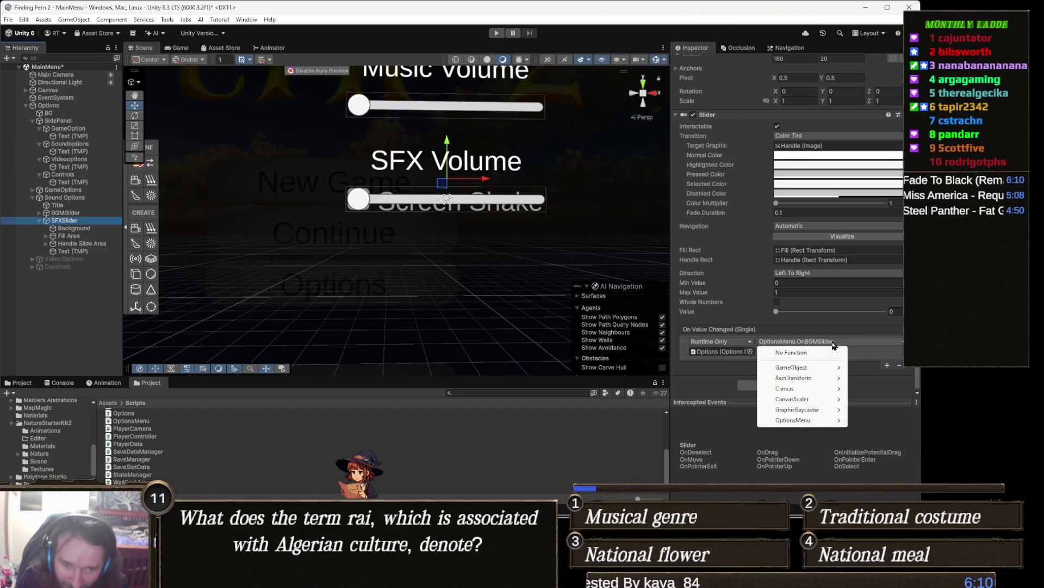
pyautogui.moveTo(810, 421)
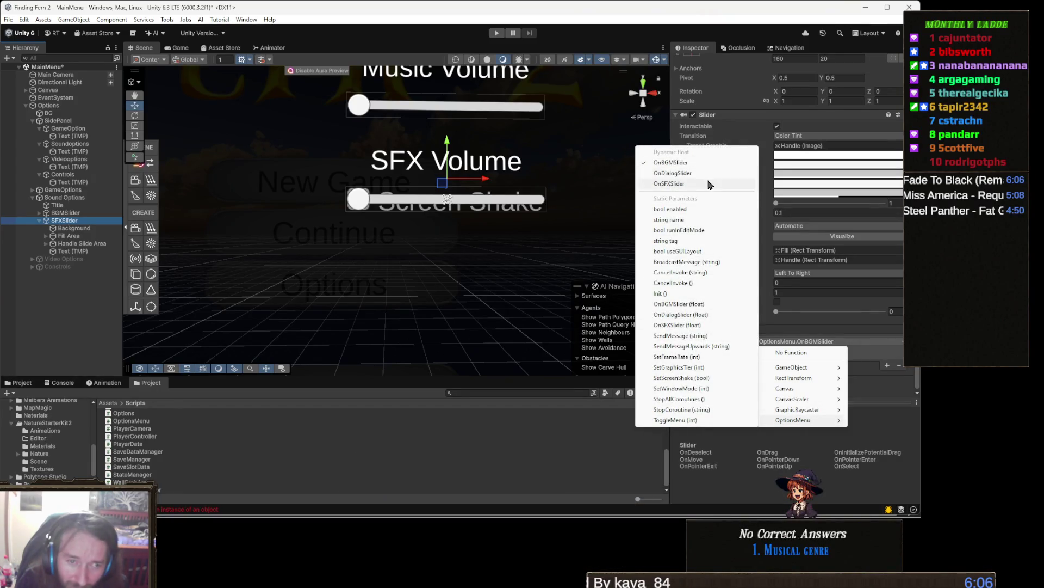
pyautogui.click(684, 184)
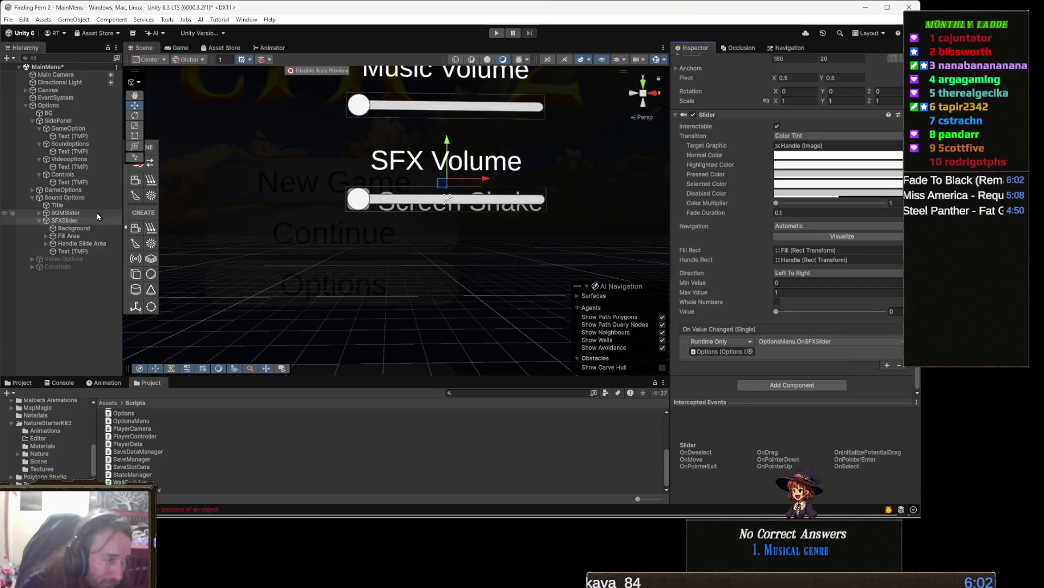
pyautogui.click(85, 223)
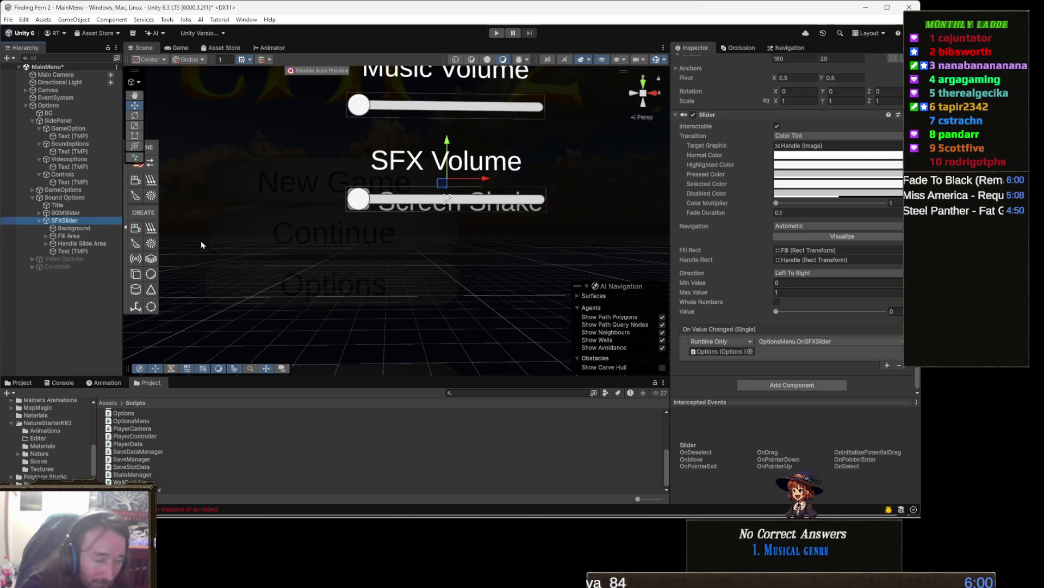
# - Duplicate SFXSlider, set the copy's Pos Y to -75, and name it DialogSlider
pyautogui.hotkey('ctrl', 'd')
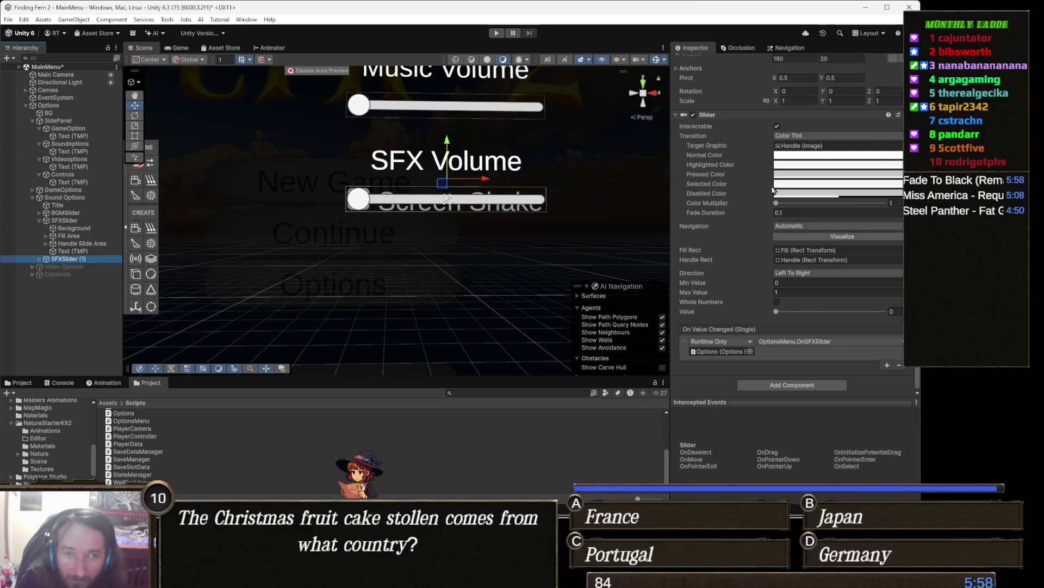
pyautogui.click(840, 107)
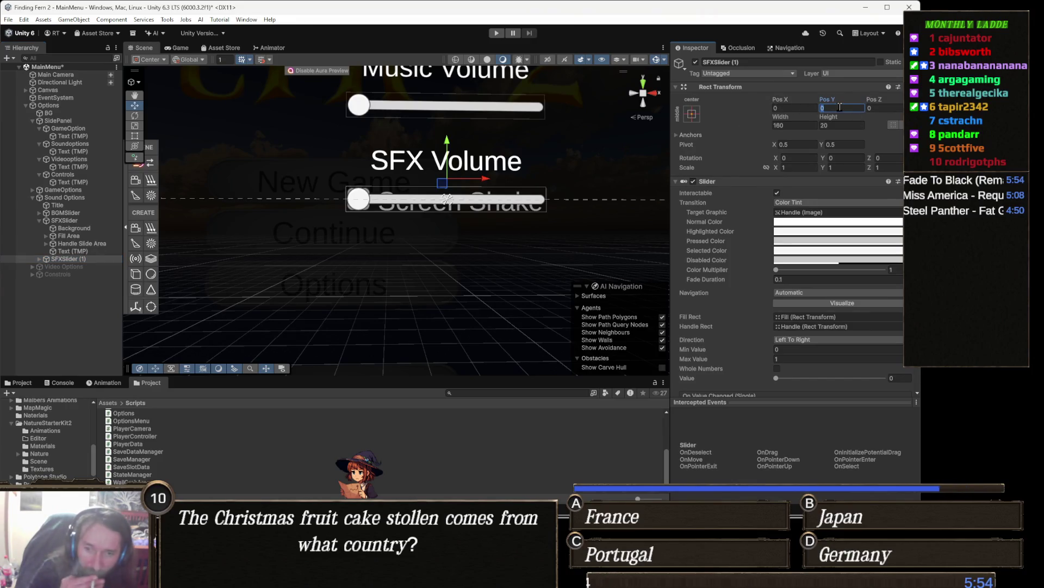
pyautogui.write('-7')
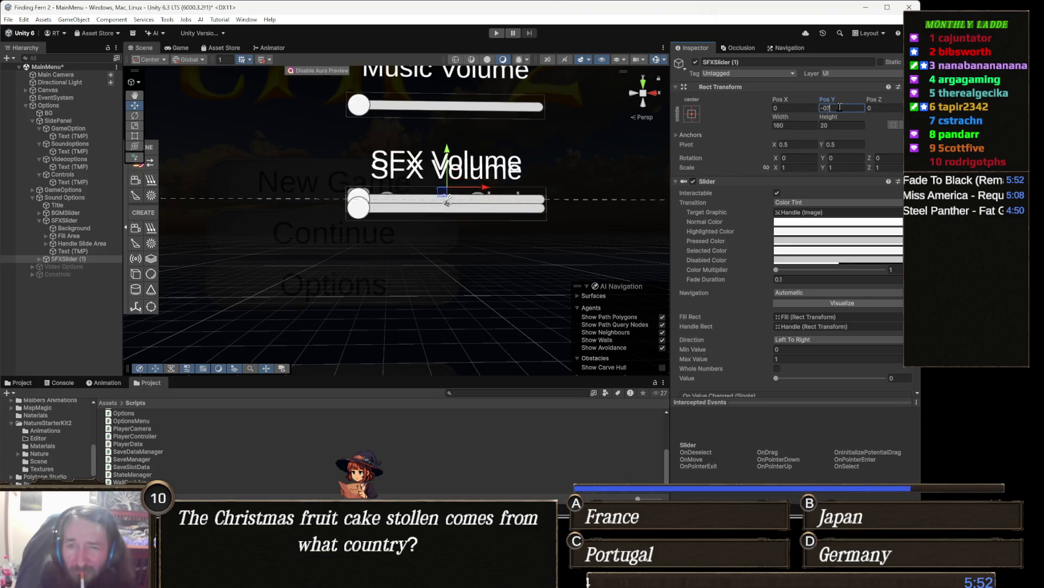
pyautogui.write('5')
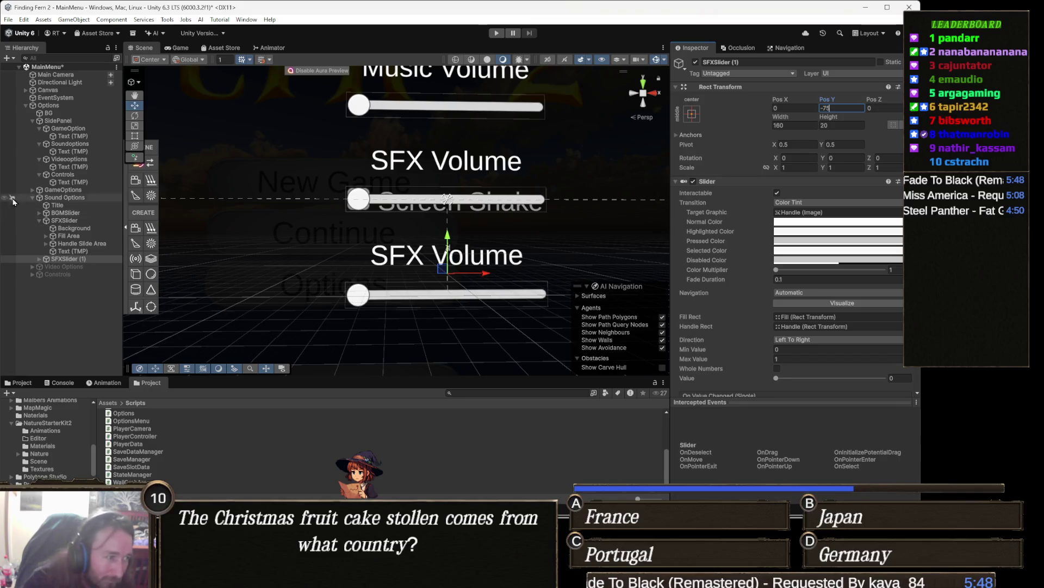
pyautogui.click(94, 259)
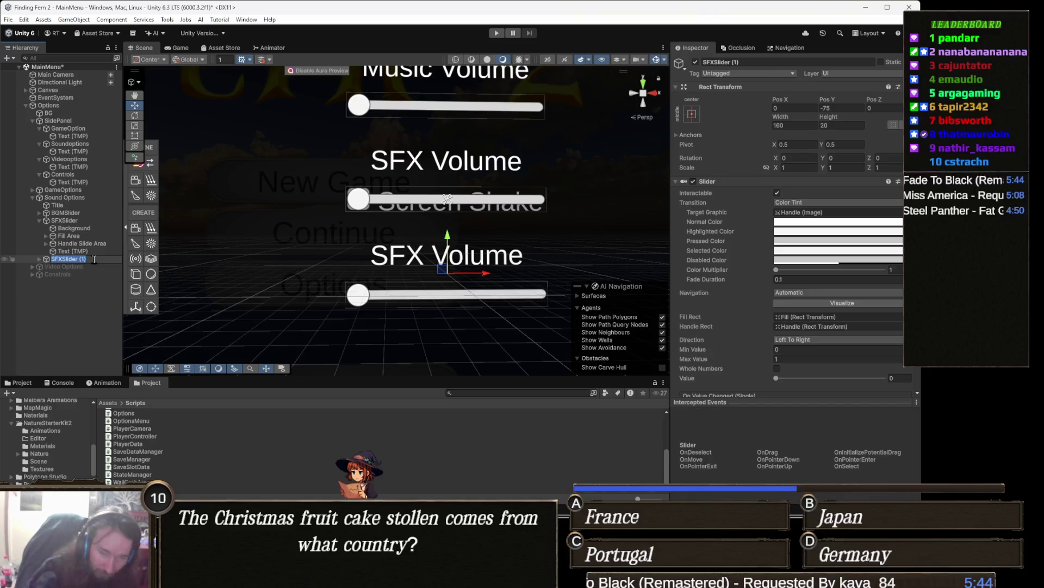
pyautogui.write('DialogSlider')
pyautogui.press('Return')
# - Select DialogSlider's Text (TMP) label and highlight the word 'SFX' in its caption
pyautogui.press('Right')
pyautogui.click(94, 266)
pyautogui.click(73, 289)
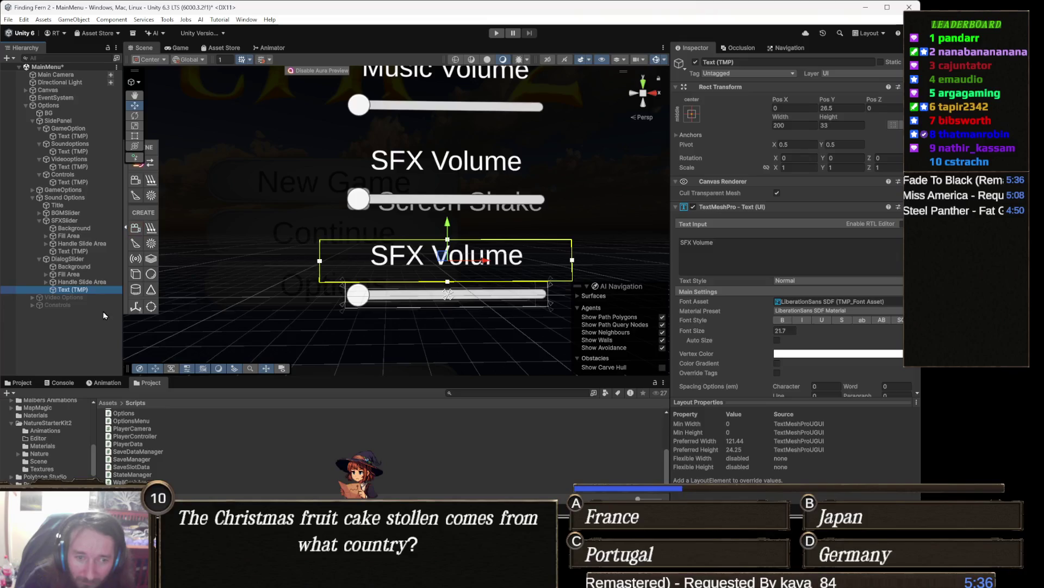
pyautogui.click(708, 255)
pyautogui.doubleClick(686, 243)
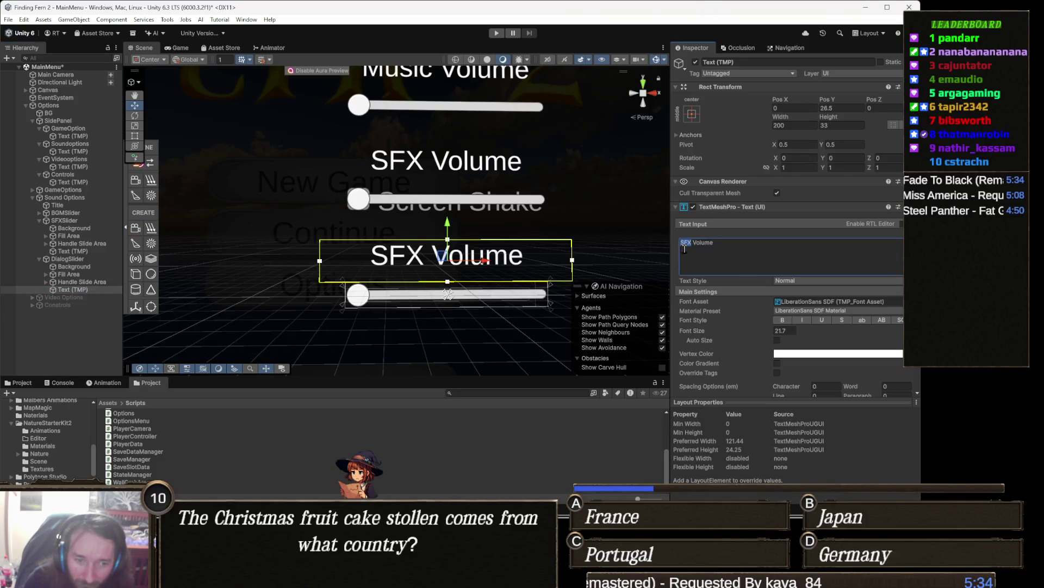
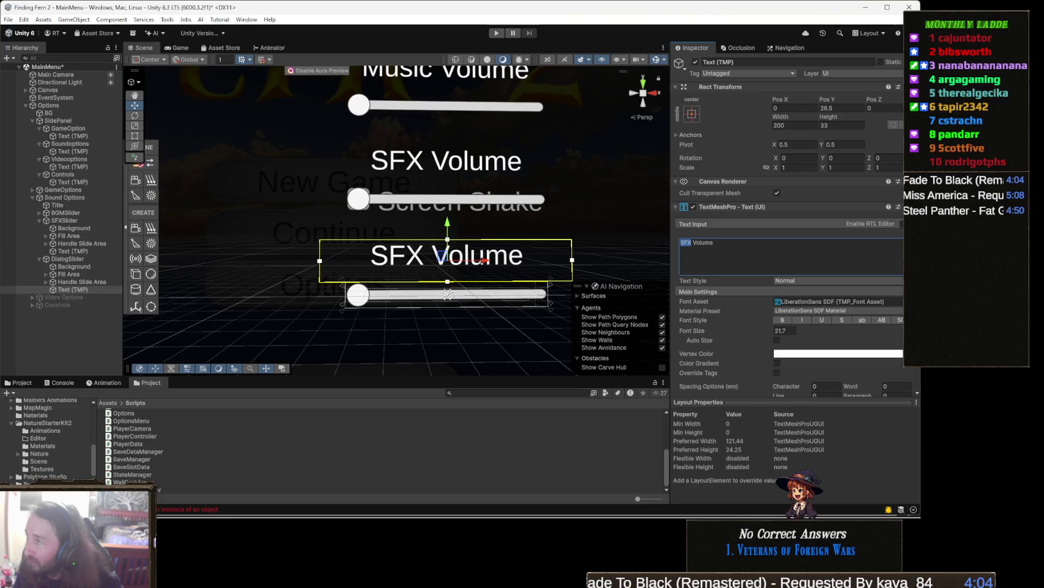
# - Replace the third slider's 'SFX Volume' label text with 'Dialogue Volume'
pyautogui.hotkey('alt', 'Tab')
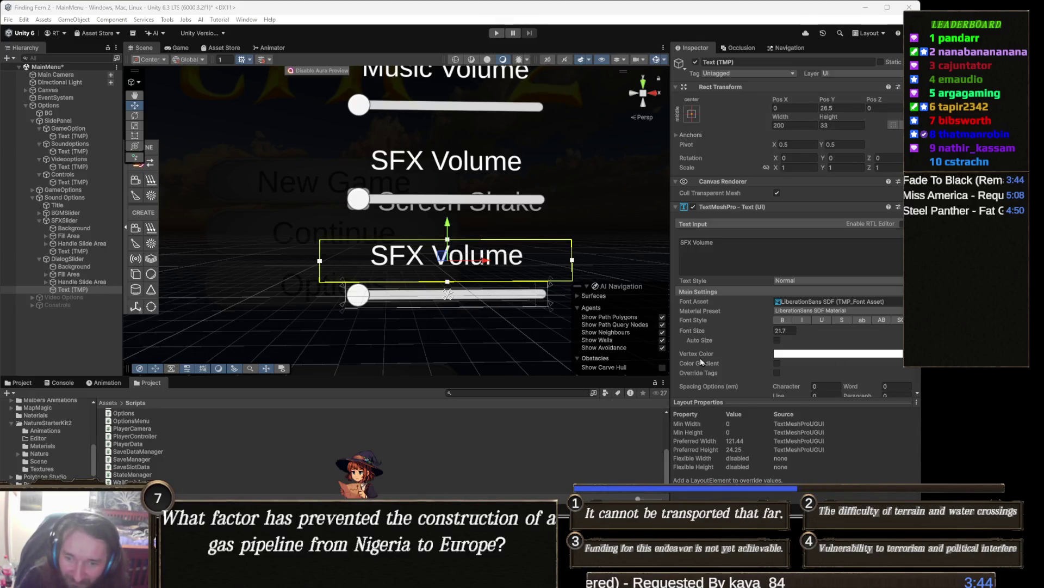
pyautogui.click(737, 247)
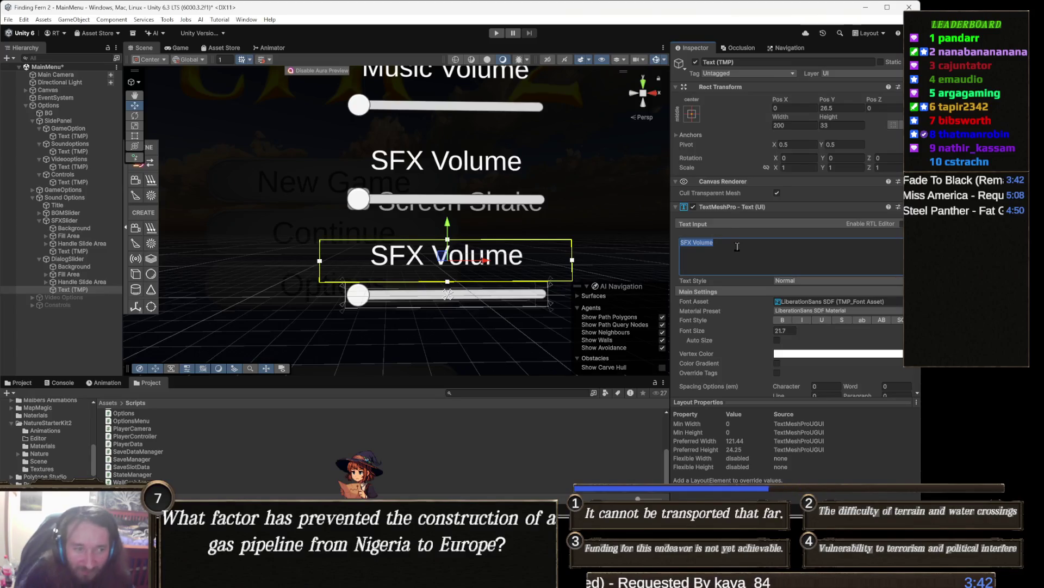
pyautogui.write('Dialogue Volume')
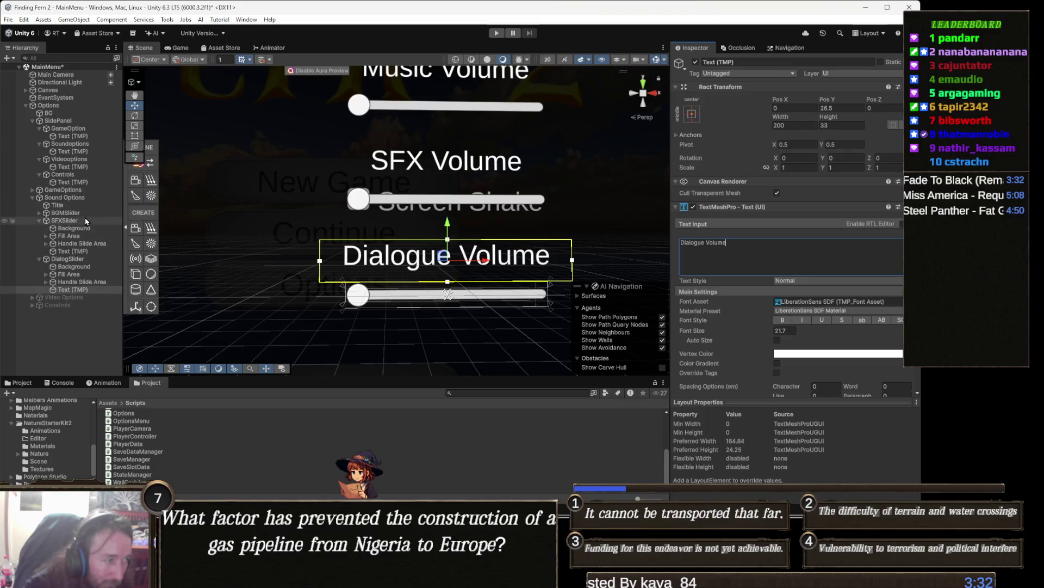
pyautogui.click(90, 259)
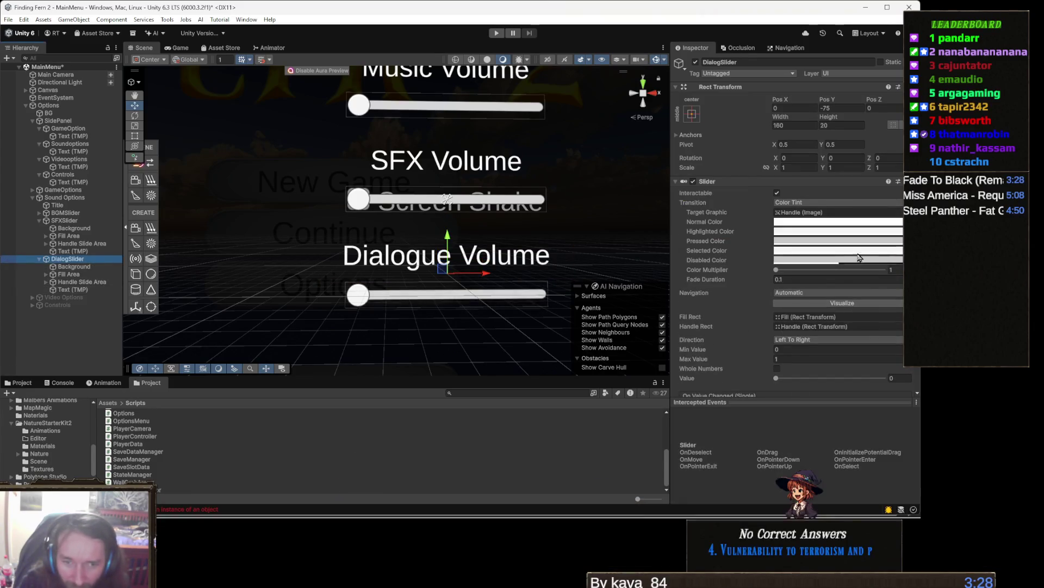
# - Point DialogSlider's On Value Changed event at OptionsMenu > OnDialogSlider (float)
pyautogui.scroll(-3, 797, 282)
pyautogui.click(812, 342)
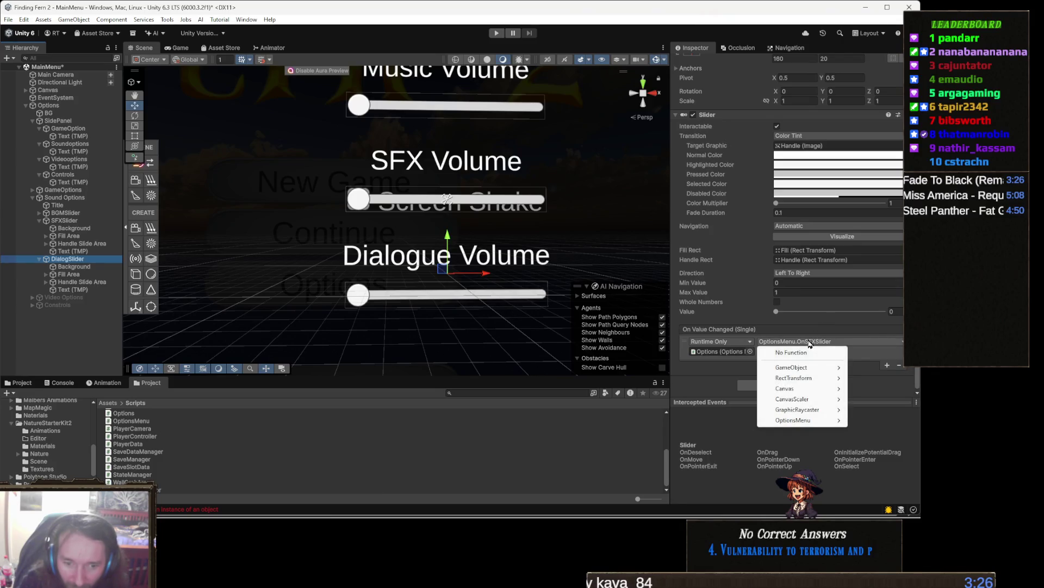
pyautogui.moveTo(804, 422)
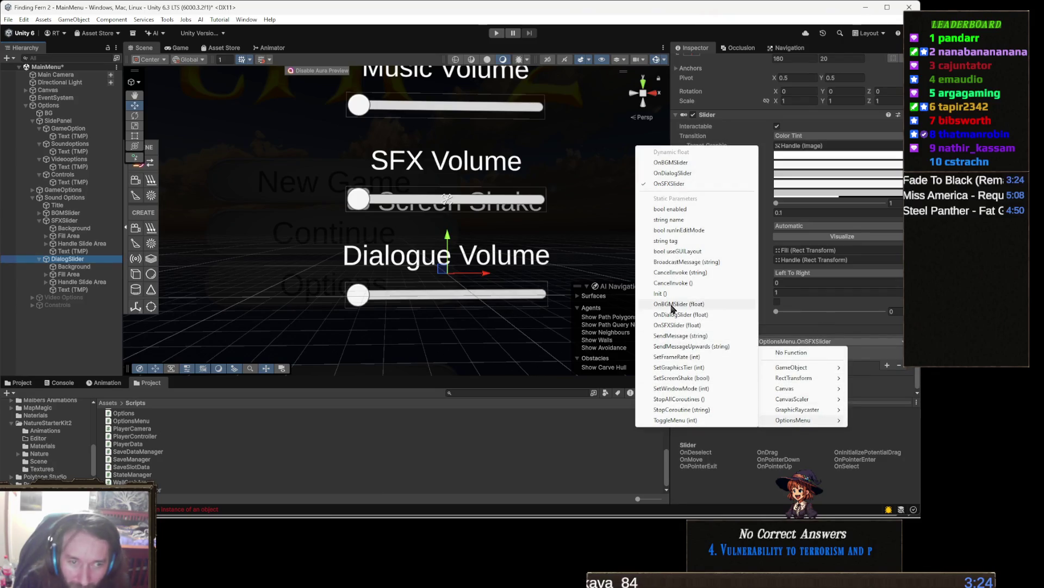
pyautogui.click(673, 173)
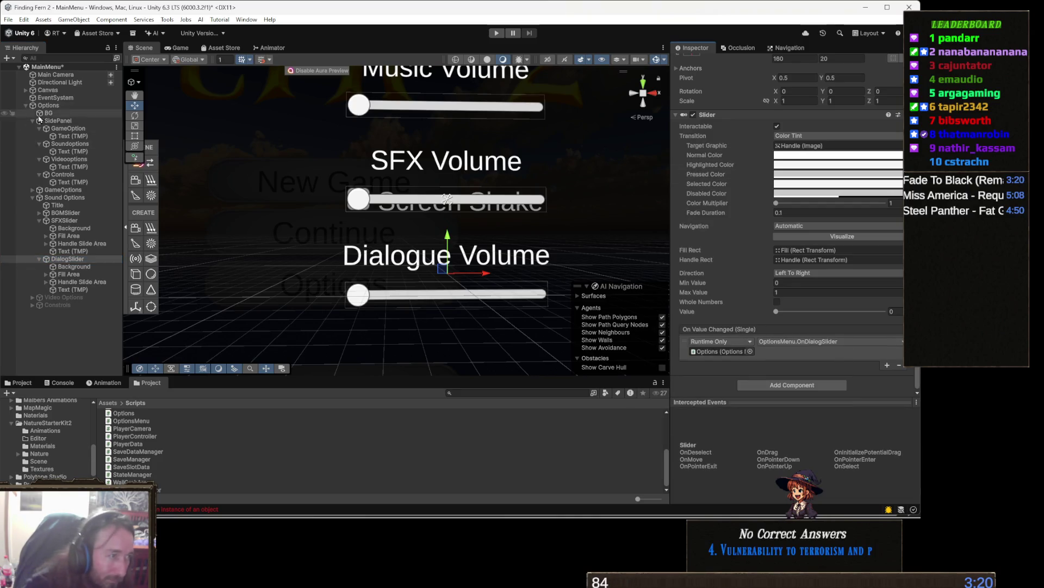
pyautogui.click(70, 107)
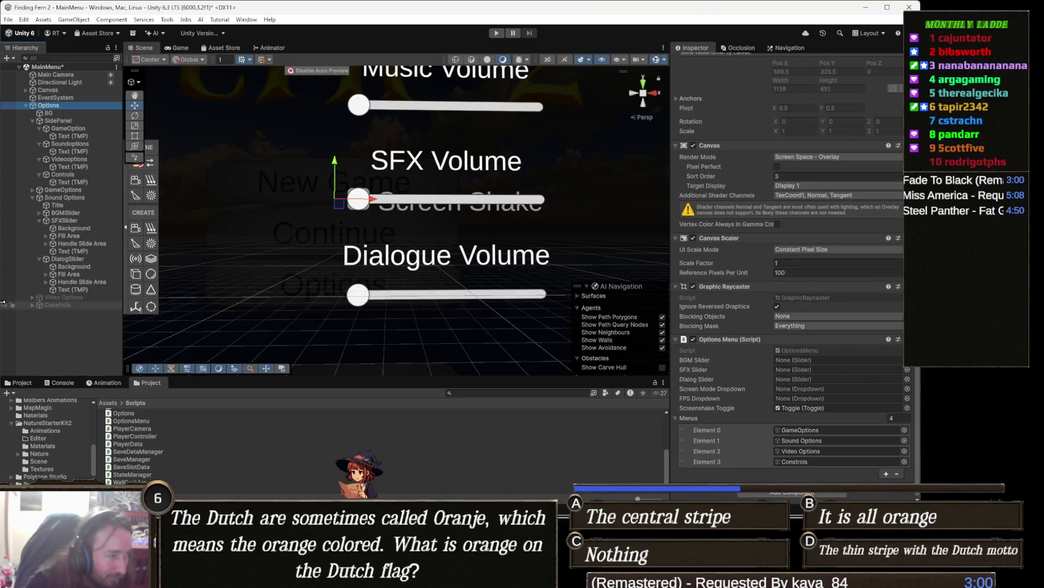
# - Assign BGMSlider, SFXSlider and DialogSlider to the Options Menu's BGM, SFX and Dialog slider slots
pyautogui.moveTo(77, 213)
pyautogui.mouseDown()
pyautogui.moveTo(326, 256)
pyautogui.moveTo(778, 359)
pyautogui.moveTo(776, 384)
pyautogui.moveTo(815, 363)
pyautogui.mouseUp()
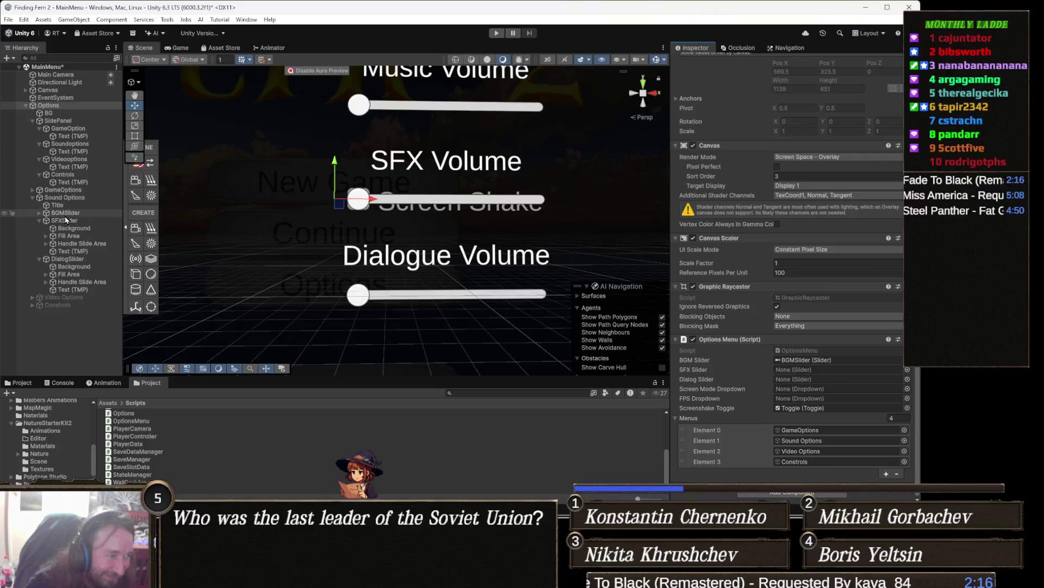
pyautogui.click(40, 220)
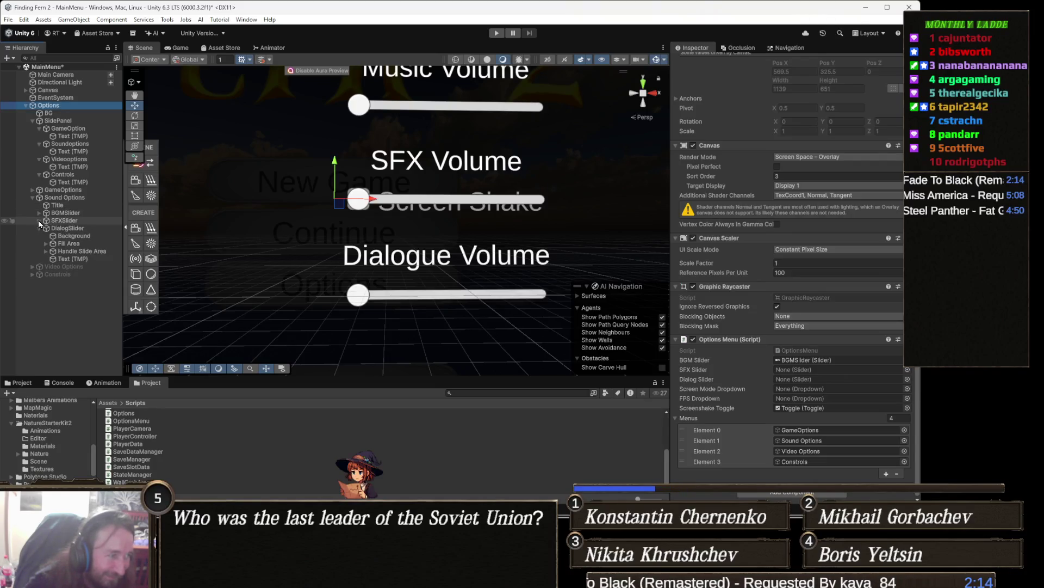
pyautogui.moveTo(68, 222); pyautogui.dragTo(794, 369)
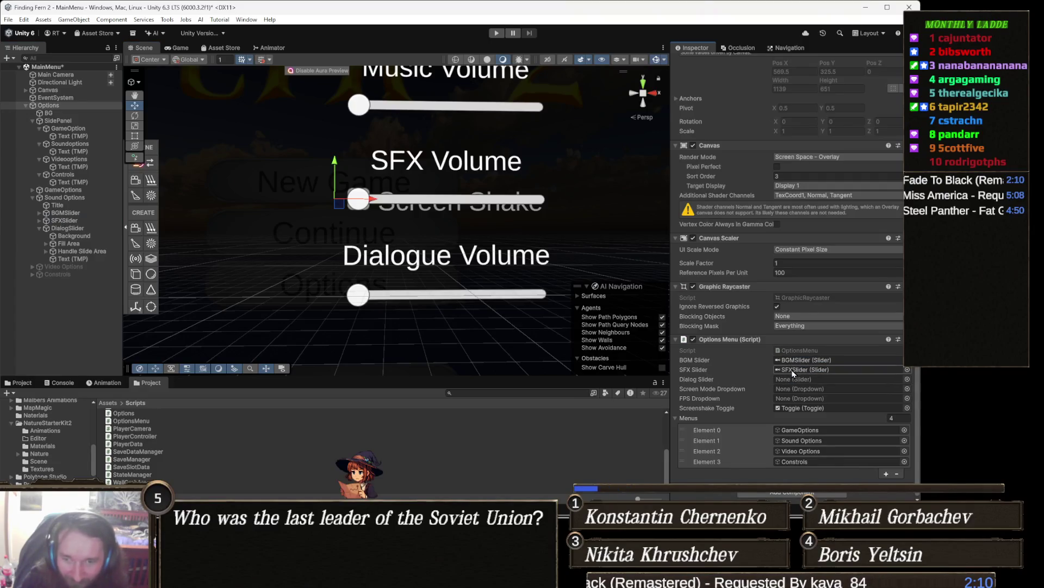
pyautogui.moveTo(79, 229)
pyautogui.mouseDown()
pyautogui.moveTo(534, 330)
pyautogui.moveTo(822, 408)
pyautogui.moveTo(821, 383)
pyautogui.mouseUp()
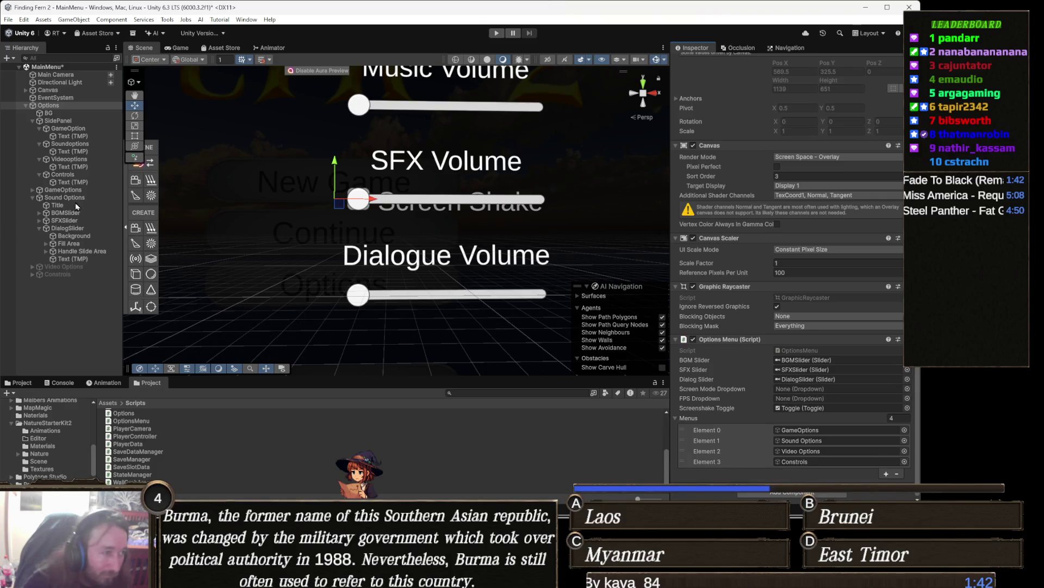
pyautogui.click(96, 229)
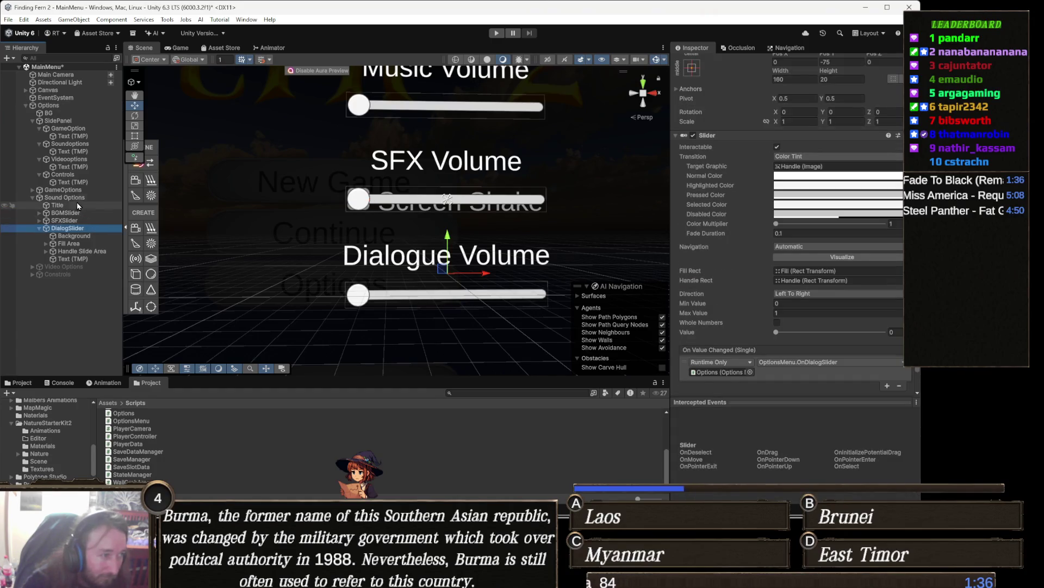
# - Deactivate the Sound Options panel
pyautogui.click(34, 197)
pyautogui.click(32, 197)
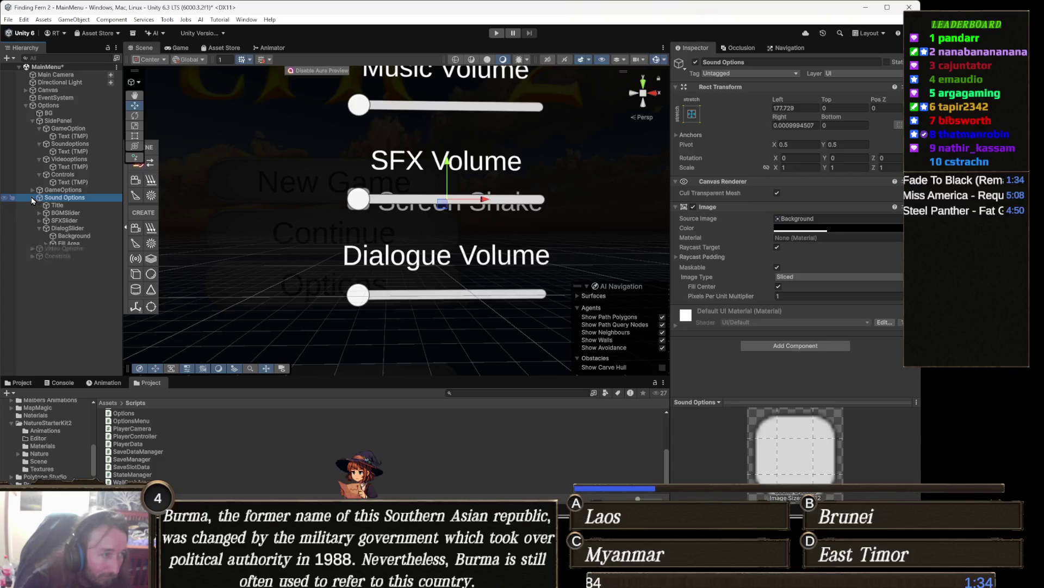
pyautogui.click(695, 62)
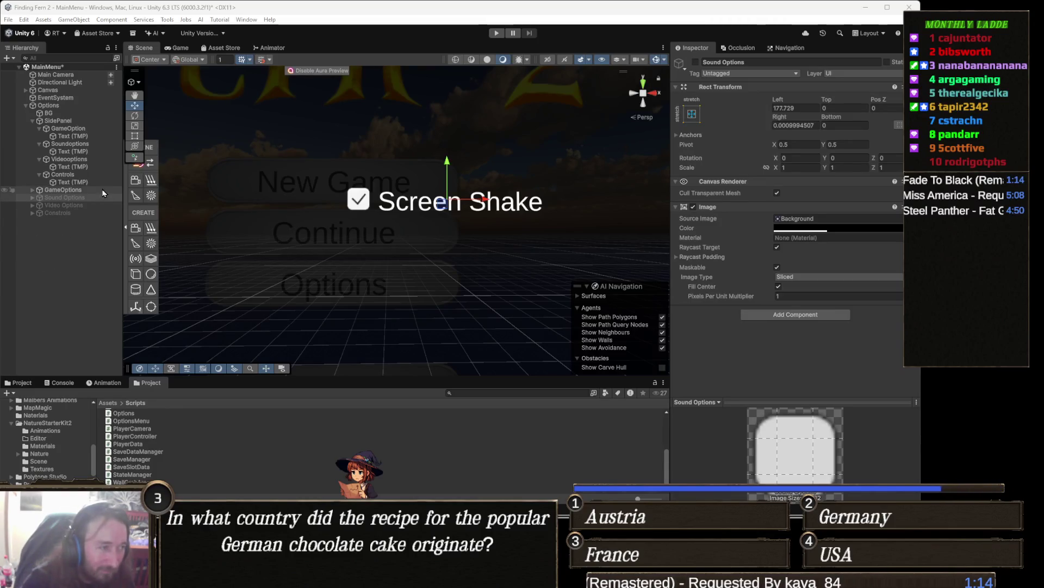
# - Activate the Video Options panel so its Screen Shake toggle is visible
pyautogui.moveTo(278, 577)
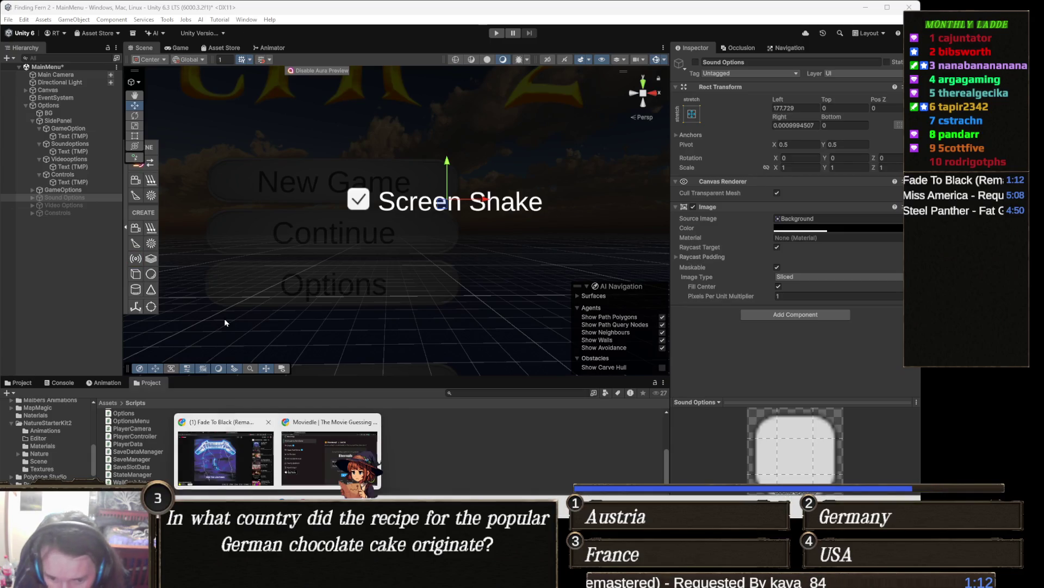
pyautogui.click(80, 204)
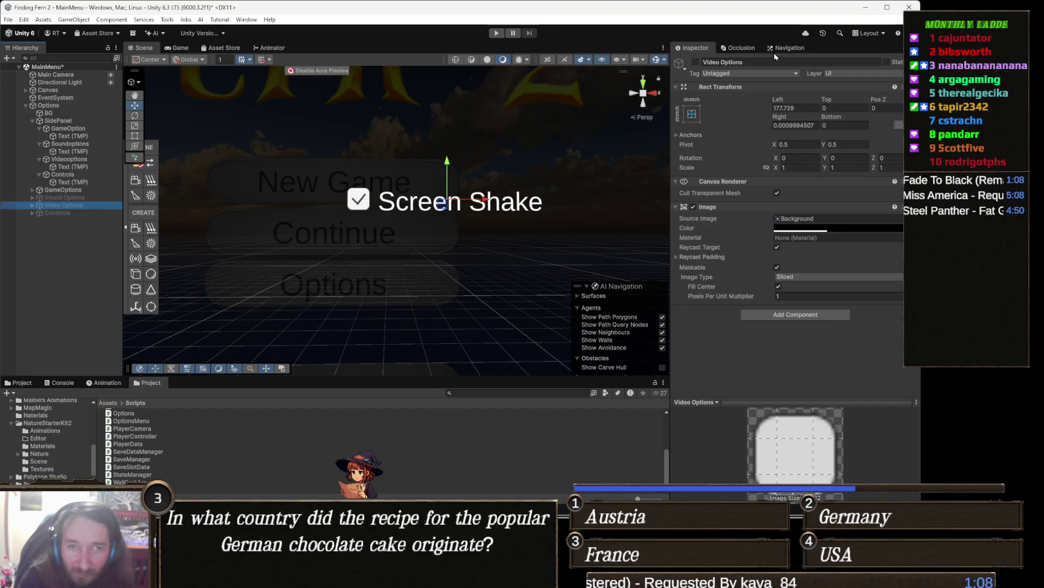
pyautogui.click(696, 64)
pyautogui.scroll(-3, 417, 218)
pyautogui.moveTo(417, 154)
pyautogui.mouseDown()
pyautogui.moveTo(417, 238)
pyautogui.moveTo(443, 232)
pyautogui.mouseUp()
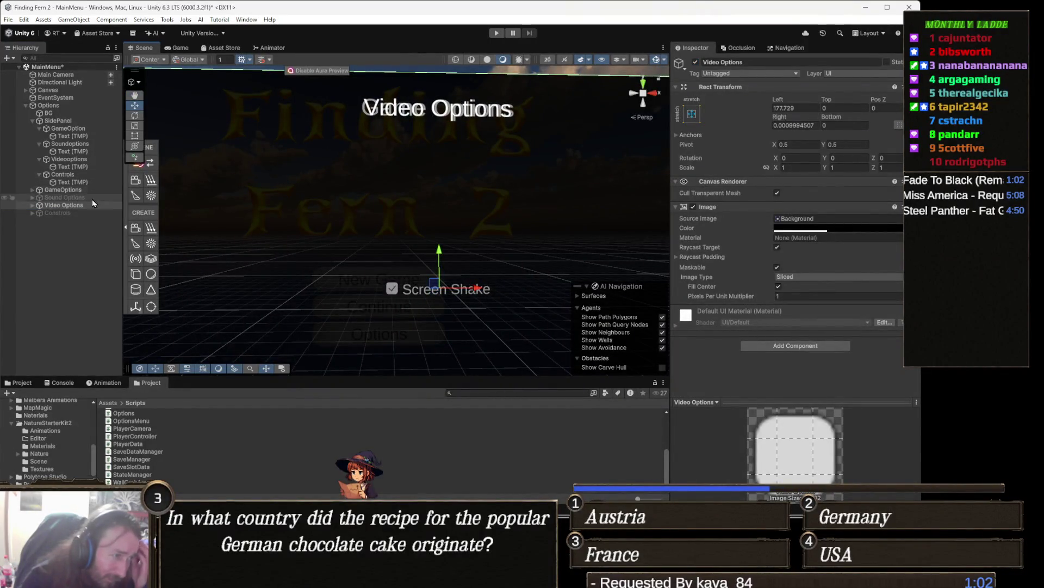
# - Add a Dropdown - TextMeshPro under Video Options and name it GraphicsDropdown
pyautogui.rightClick(80, 207)
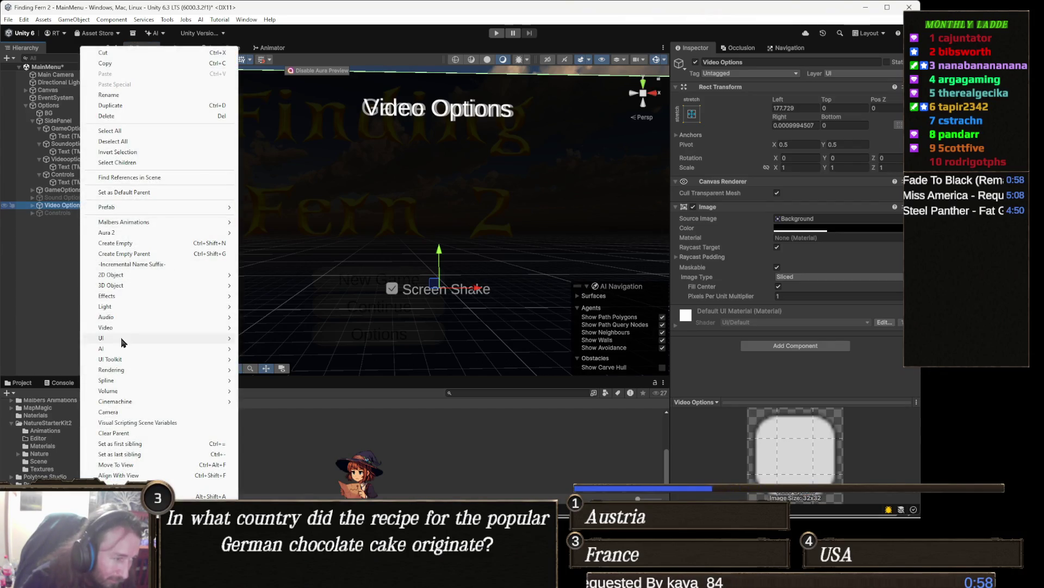
pyautogui.moveTo(126, 340)
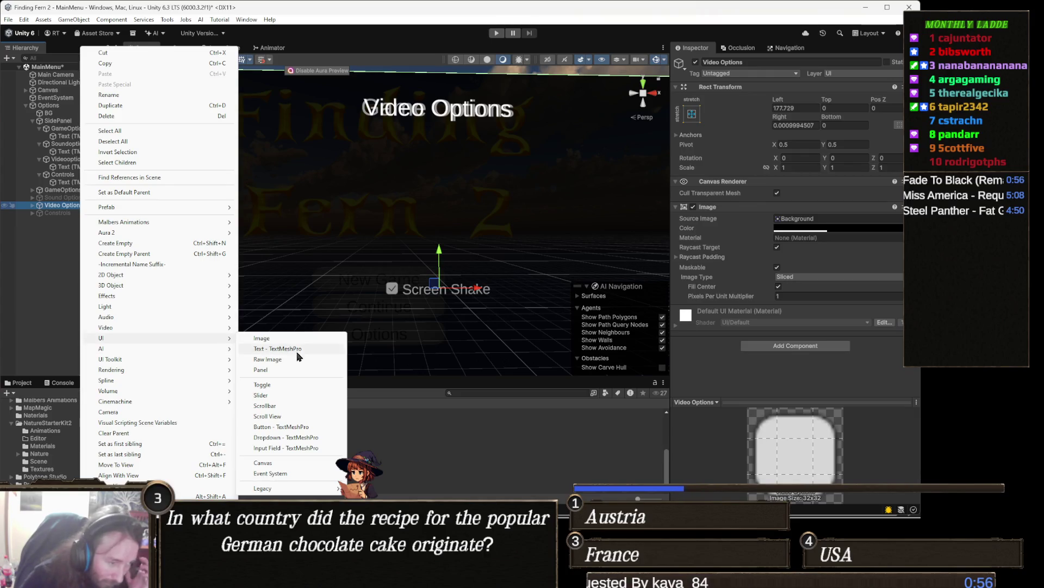
pyautogui.click(295, 437)
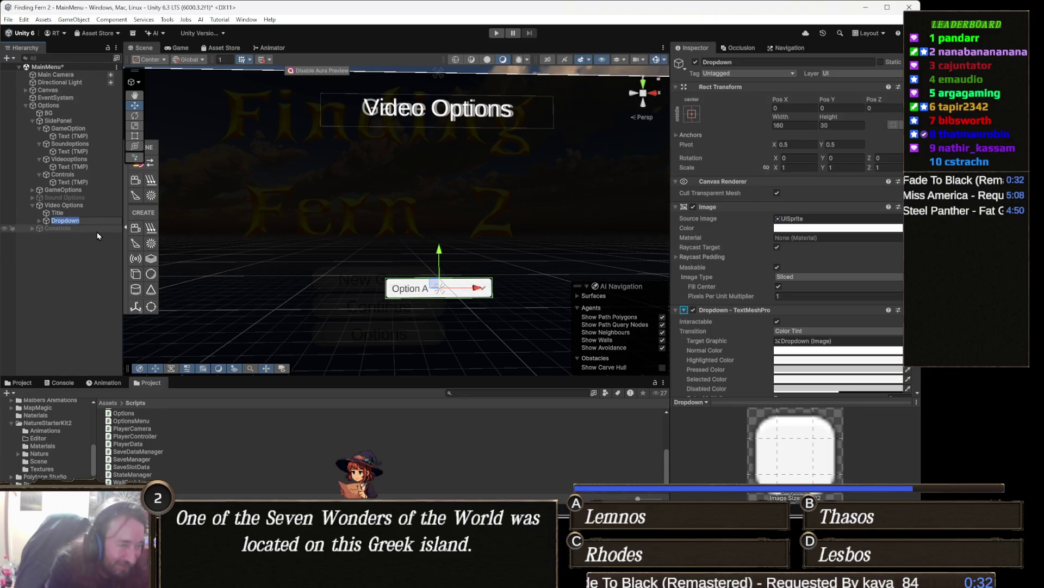
pyautogui.write('GraphicsDropdown')
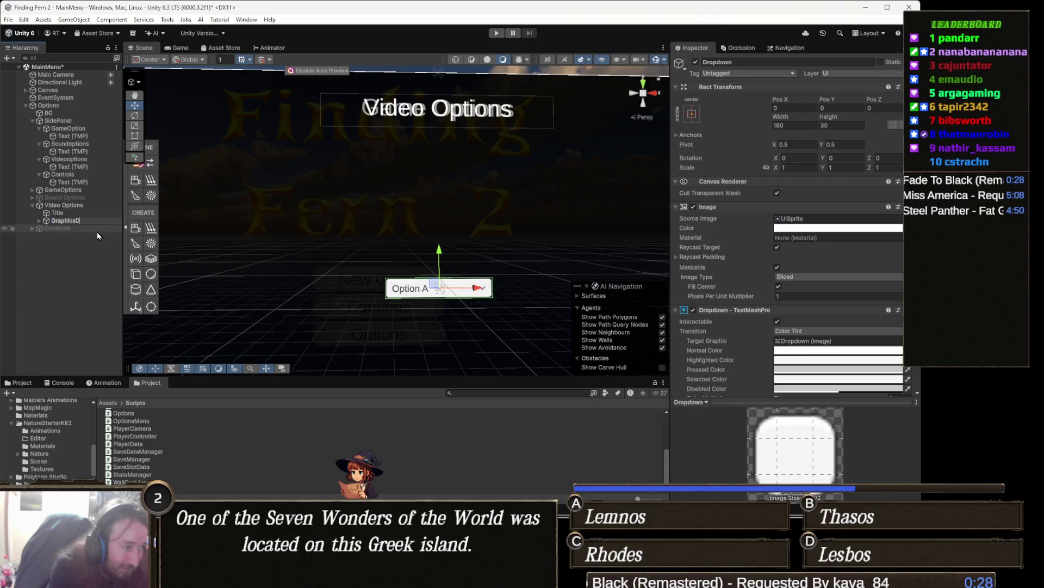
pyautogui.press('Return')
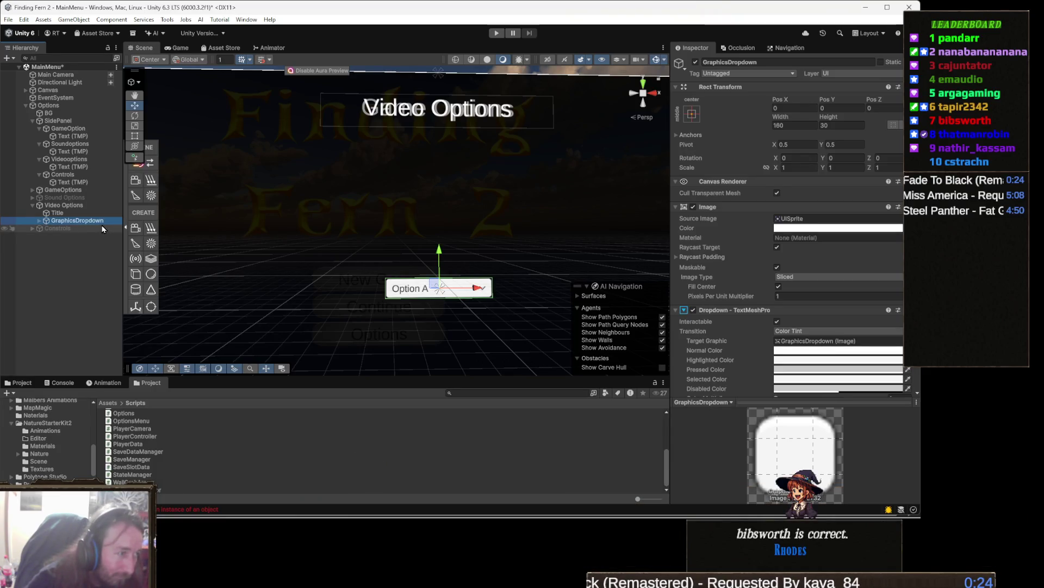
# - Select the Dialogue Volume label under Sound Options to reuse it
pyautogui.rightClick(98, 224)
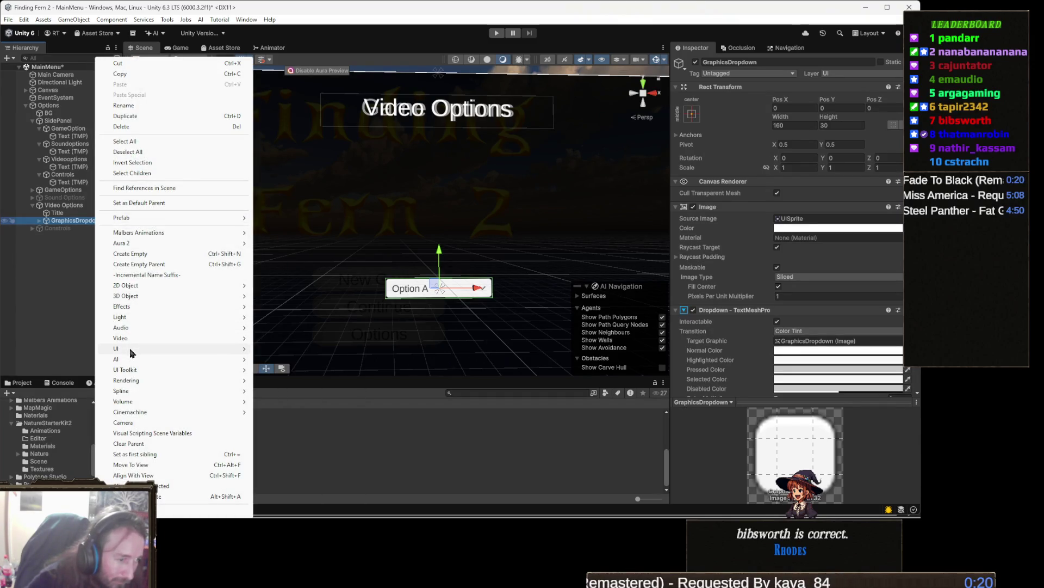
pyautogui.moveTo(129, 347)
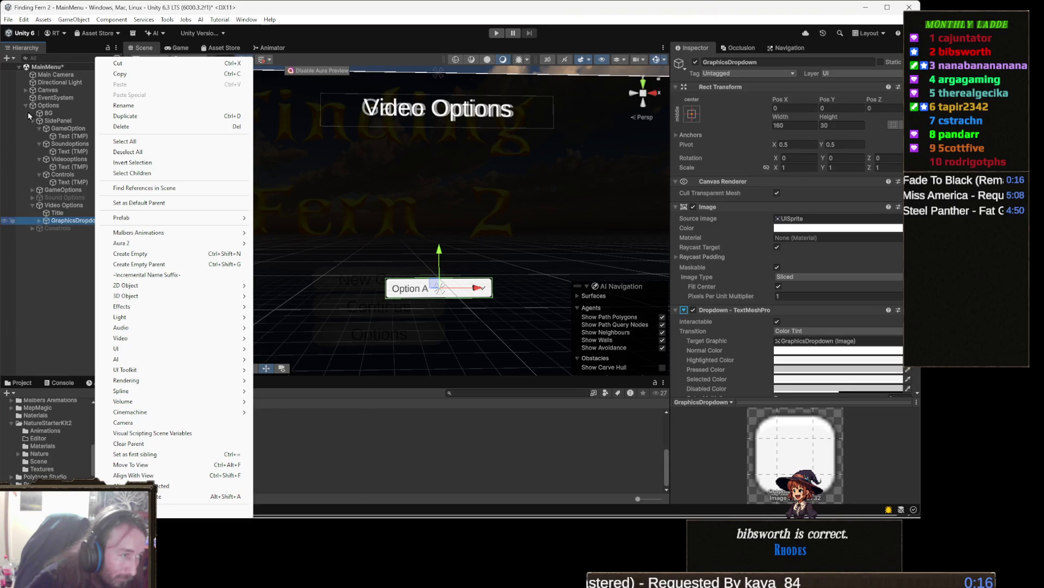
pyautogui.click(71, 166)
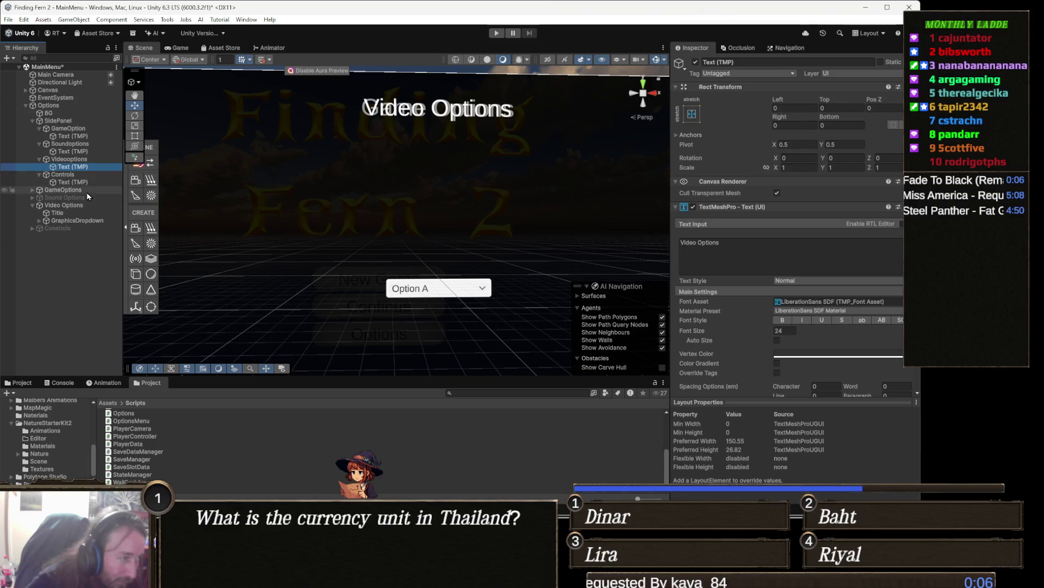
pyautogui.click(83, 197)
pyautogui.press('Right')
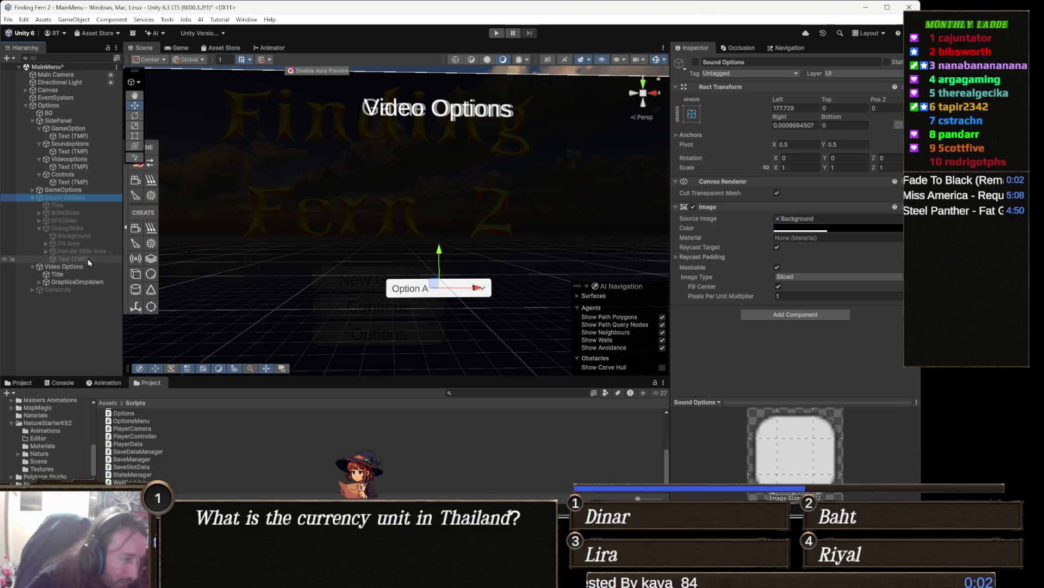
pyautogui.click(87, 259)
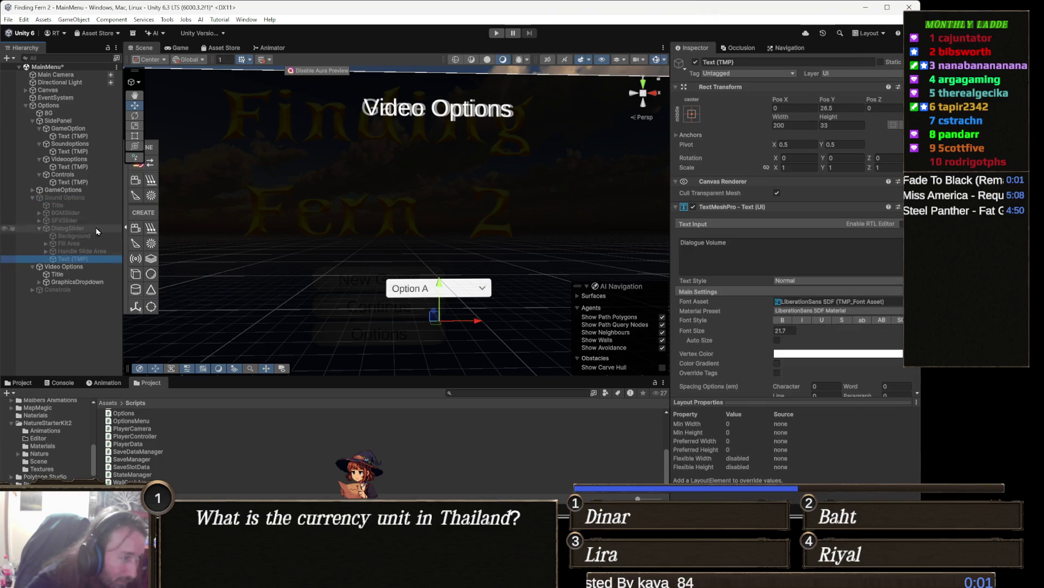
pyautogui.click(33, 198)
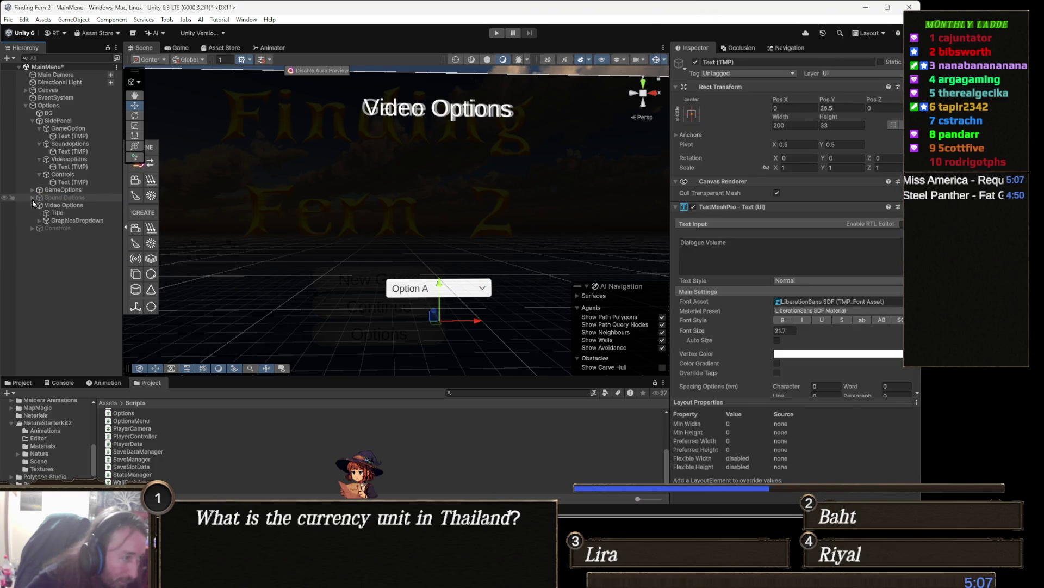
# - Paste the label under GraphicsDropdown and position it above the dropdown
pyautogui.click(81, 220)
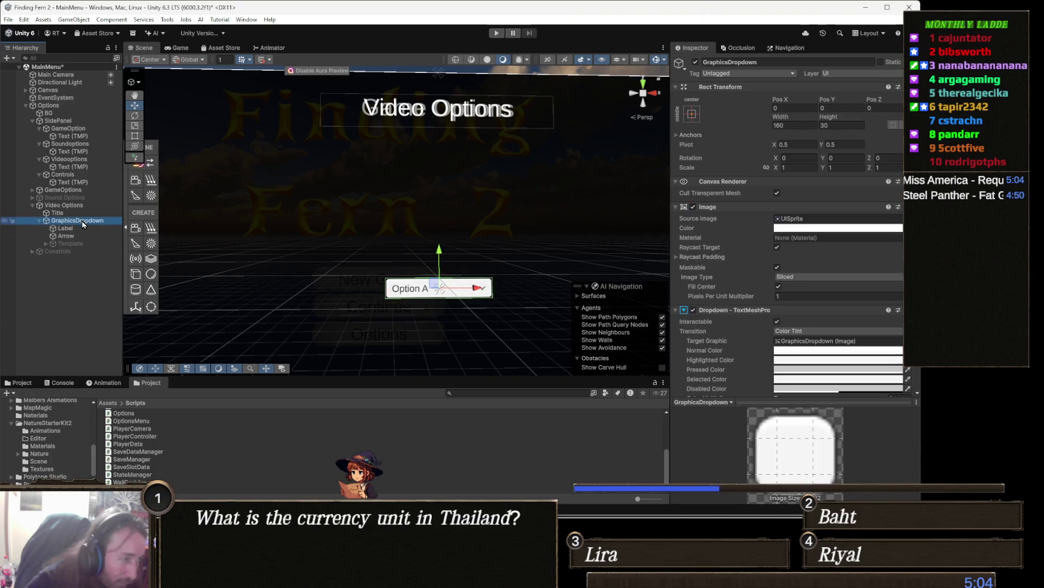
pyautogui.hotkey('ctrl', 'shift', 'v')
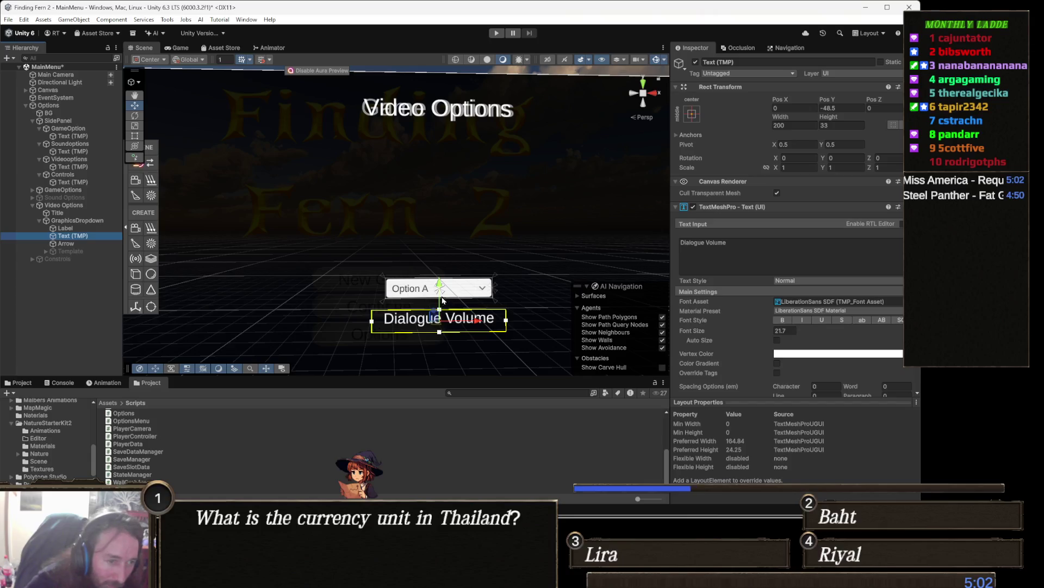
pyautogui.moveTo(440, 288)
pyautogui.mouseDown()
pyautogui.moveTo(451, 275)
pyautogui.moveTo(439, 289)
pyautogui.moveTo(433, 224)
pyautogui.mouseUp()
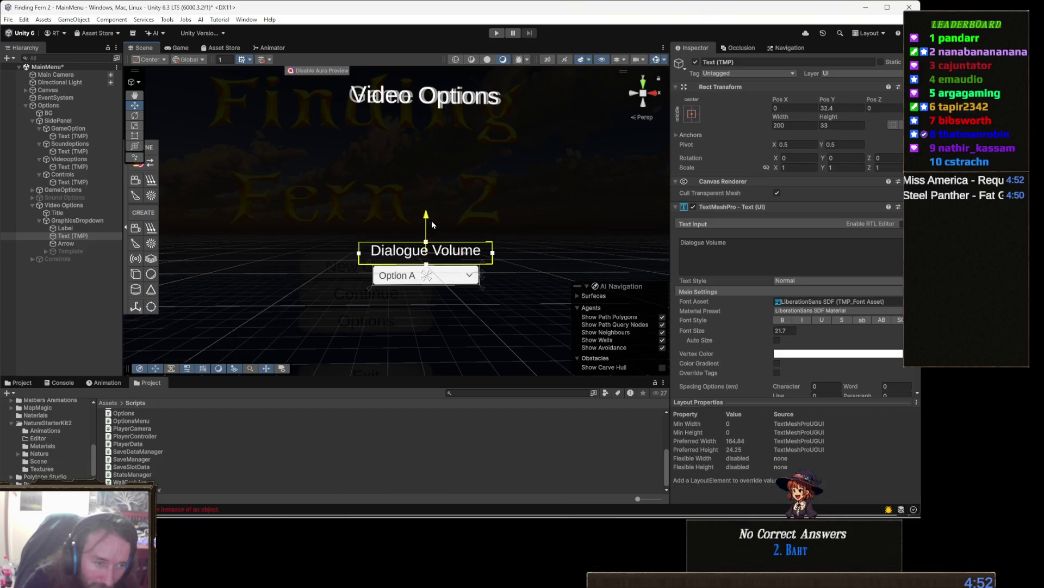
pyautogui.click(746, 255)
# - Change the dropdown's caption text from 'Dialogue Volume' to 'Graphics Quality'
pyautogui.hotkey('ctrl', 'a')
pyautogui.write('Graphi')
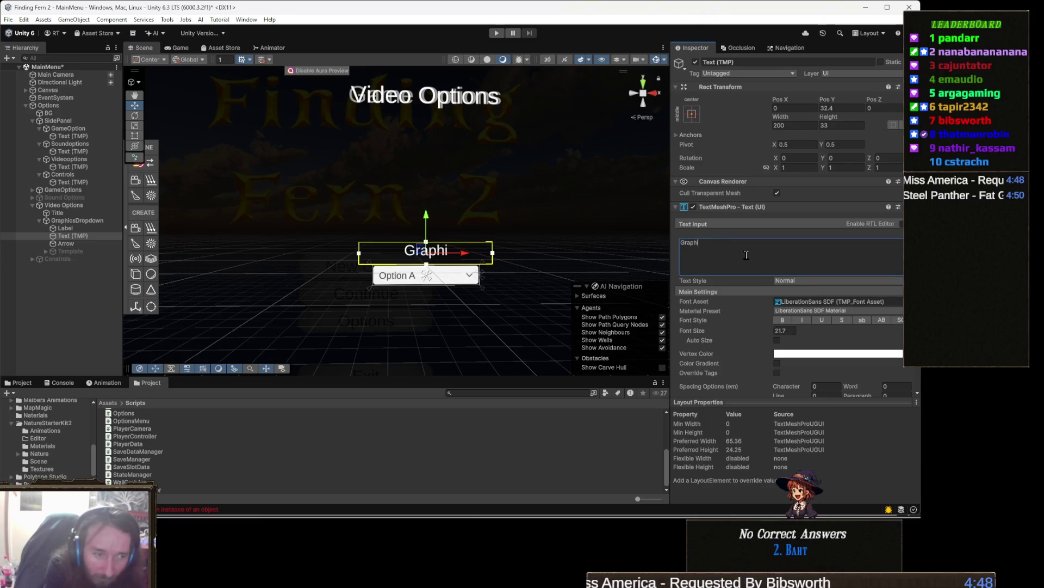
pyautogui.write('cs Quality')
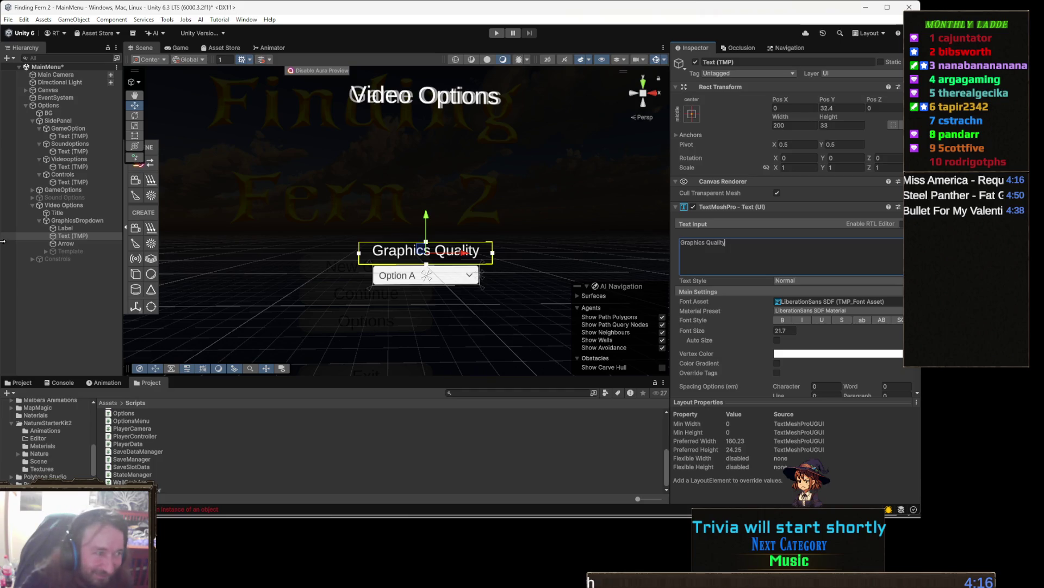
pyautogui.click(77, 221)
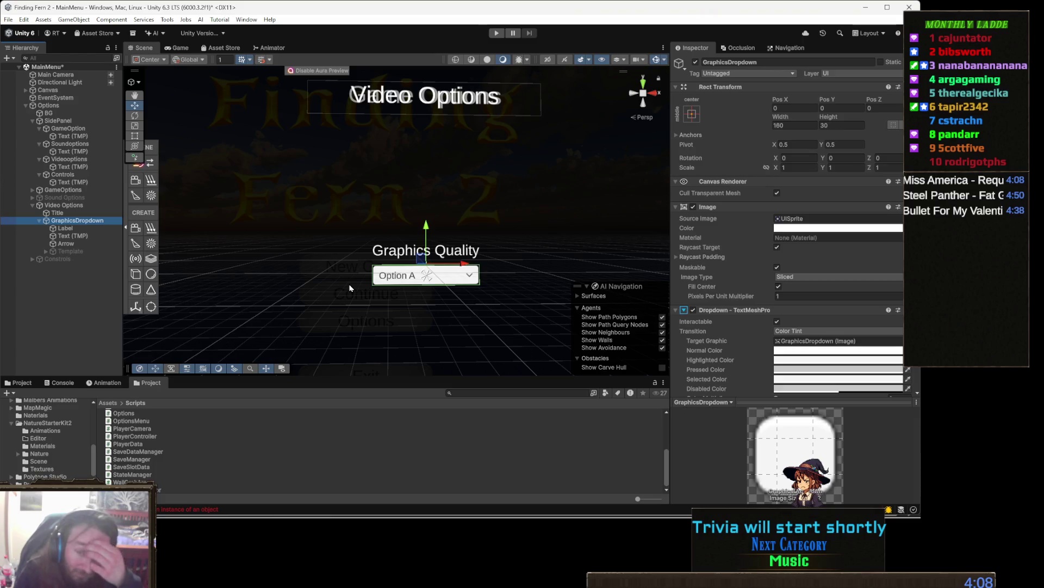
pyautogui.click(8, 20)
pyautogui.moveTo(24, 20)
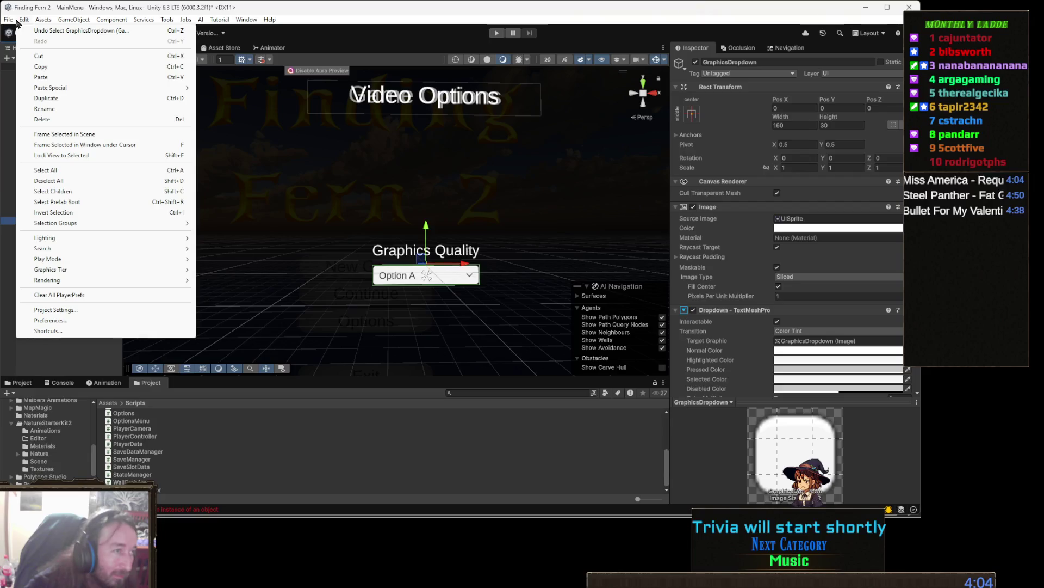
# - Show the Project Settings Quality page listing levels Very Low through Ultra
pyautogui.click(71, 311)
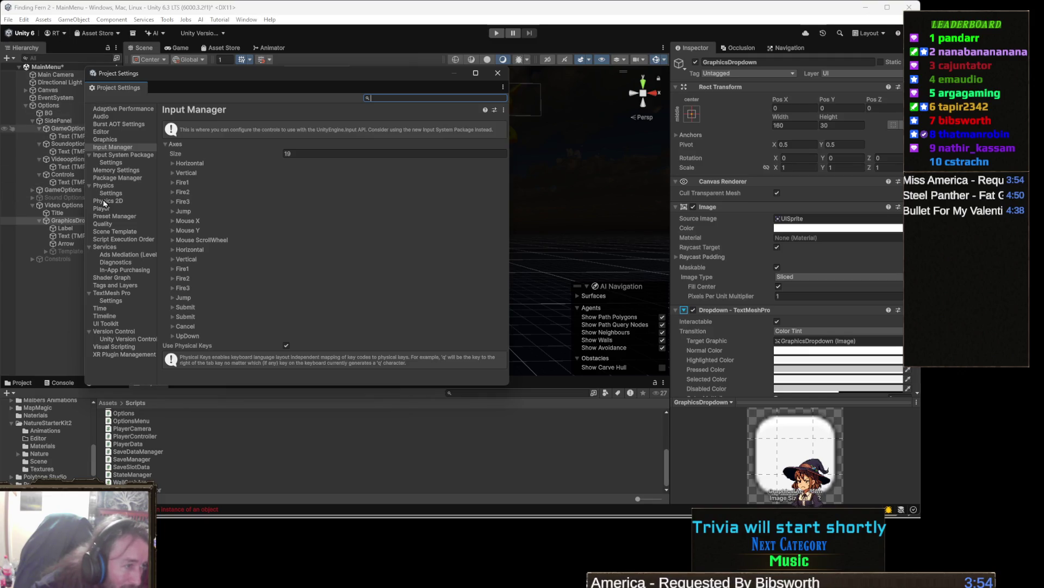
pyautogui.click(107, 216)
pyautogui.click(108, 224)
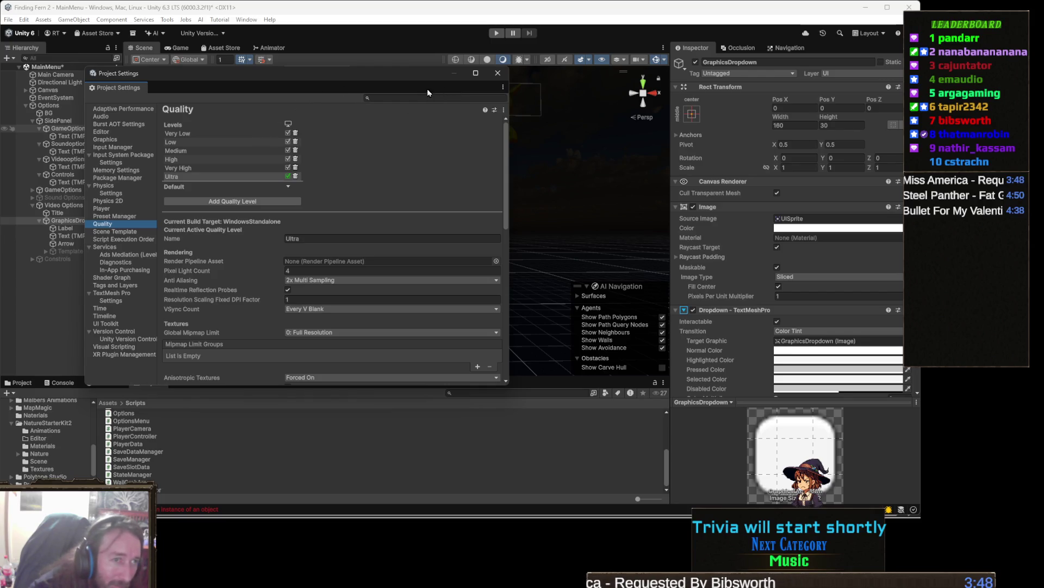
pyautogui.moveTo(414, 77); pyautogui.dragTo(539, 96)
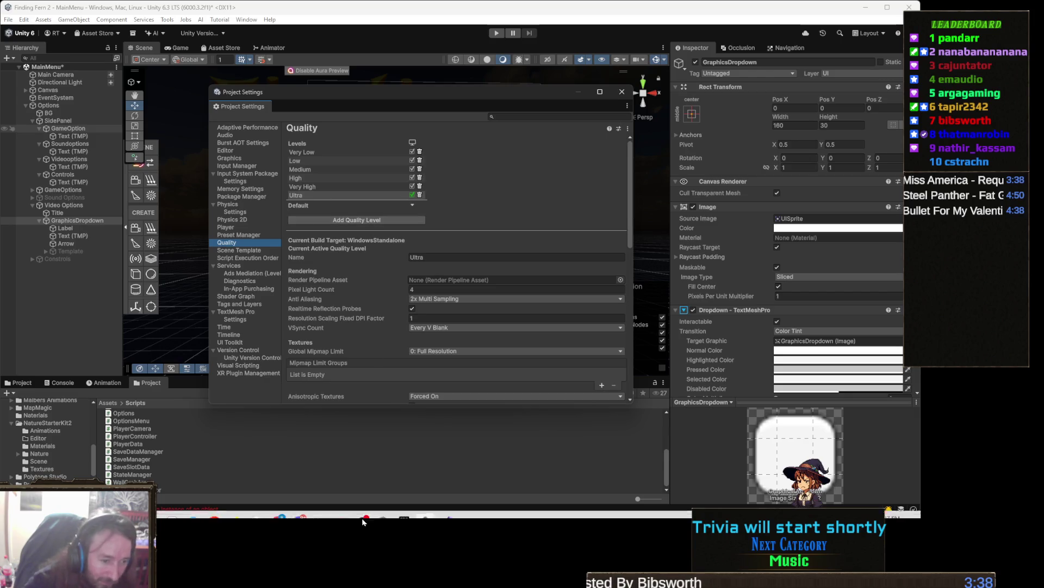
# - Review GameSettings.cs in Visual Studio: its mixer fields and volume, screen and graphics tier setters
pyautogui.moveTo(404, 505)
pyautogui.moveTo(363, 506)
pyautogui.click(446, 506)
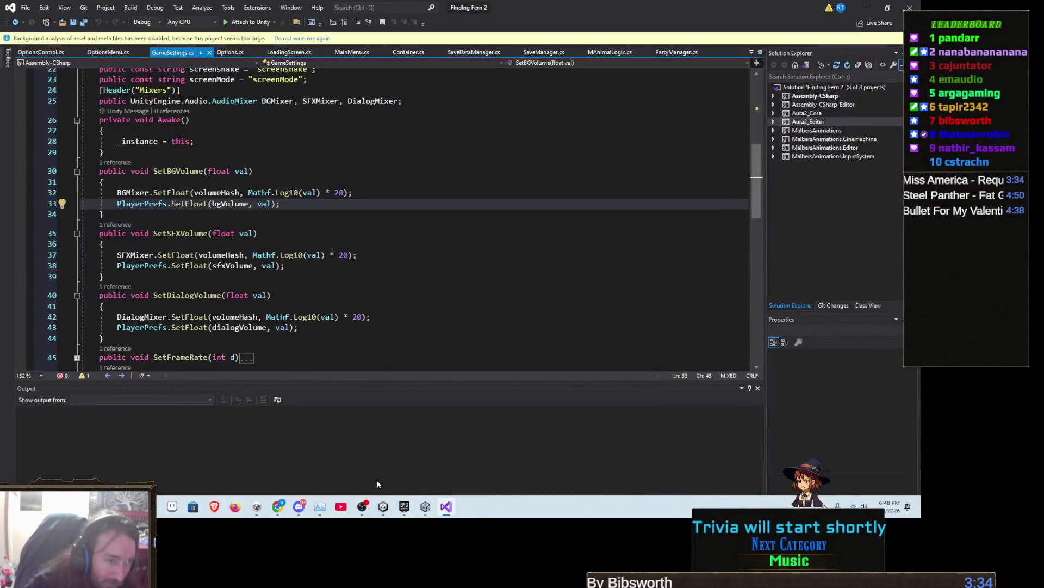
pyautogui.scroll(-5, 370, 304)
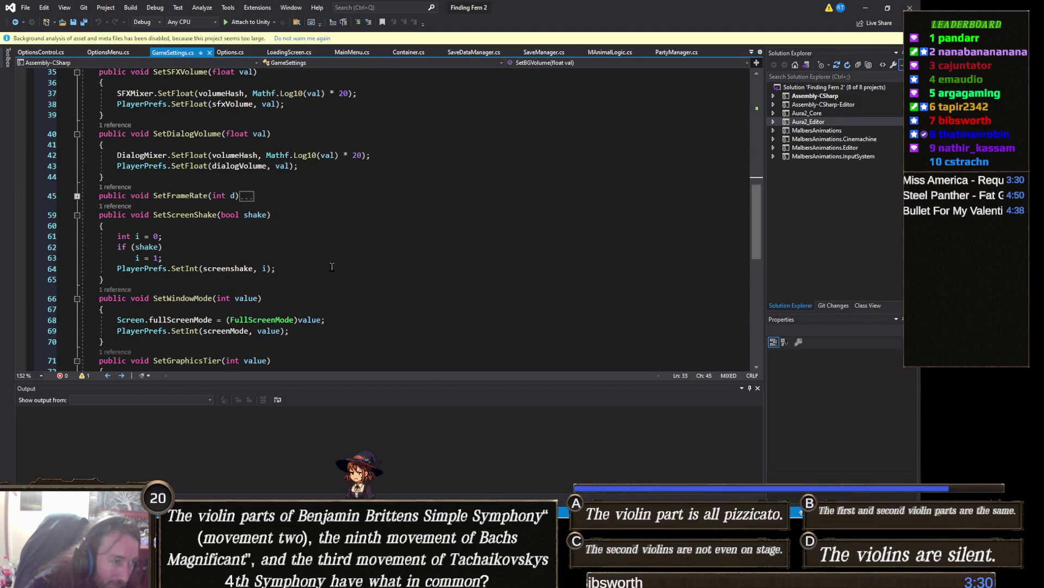
pyautogui.scroll(-3, 340, 263)
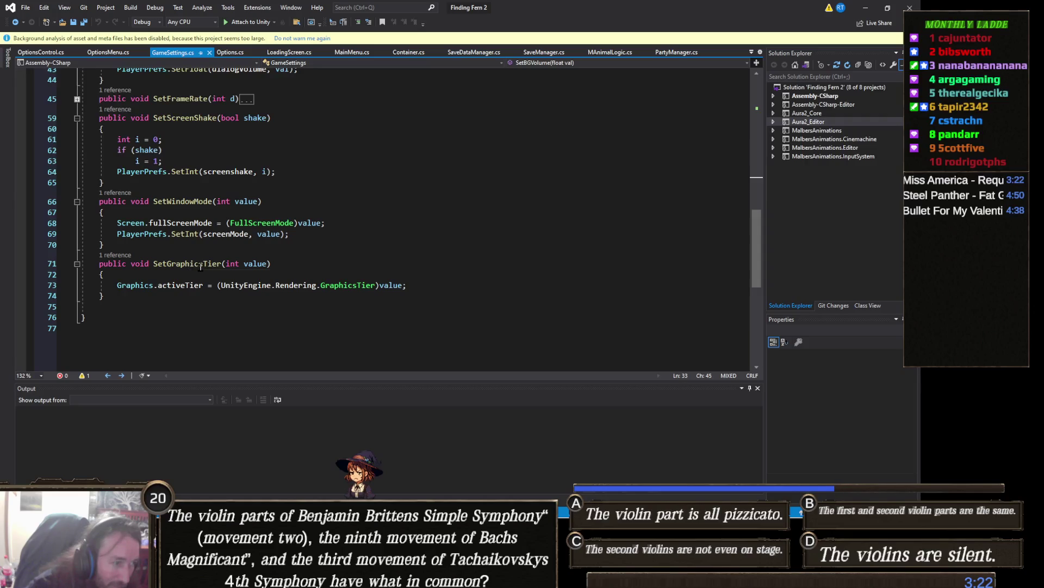
pyautogui.scroll(10, 201, 266)
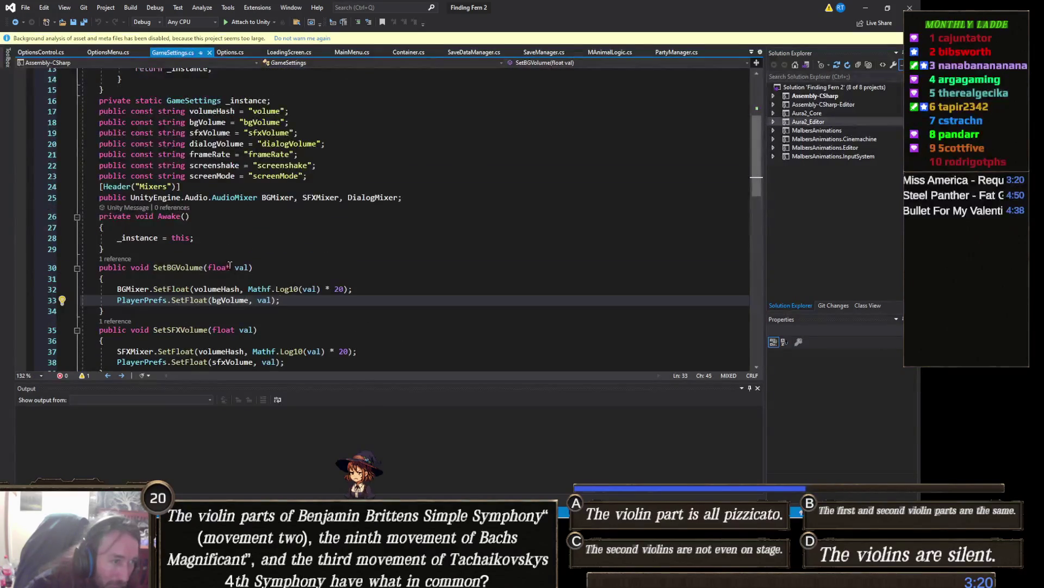
pyautogui.scroll(-1, 232, 247)
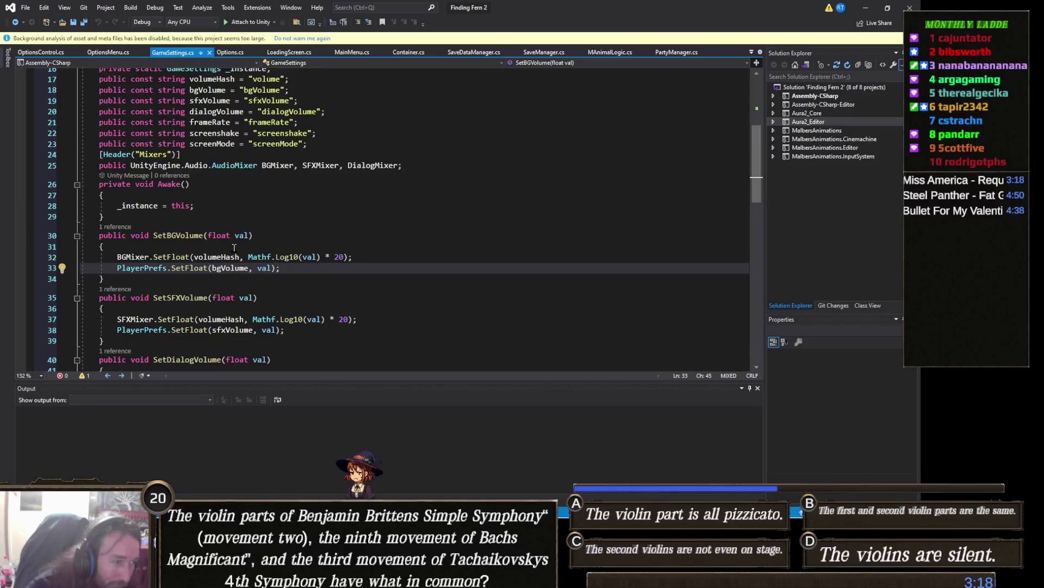
pyautogui.scroll(5, 234, 248)
pyautogui.scroll(-3, 243, 274)
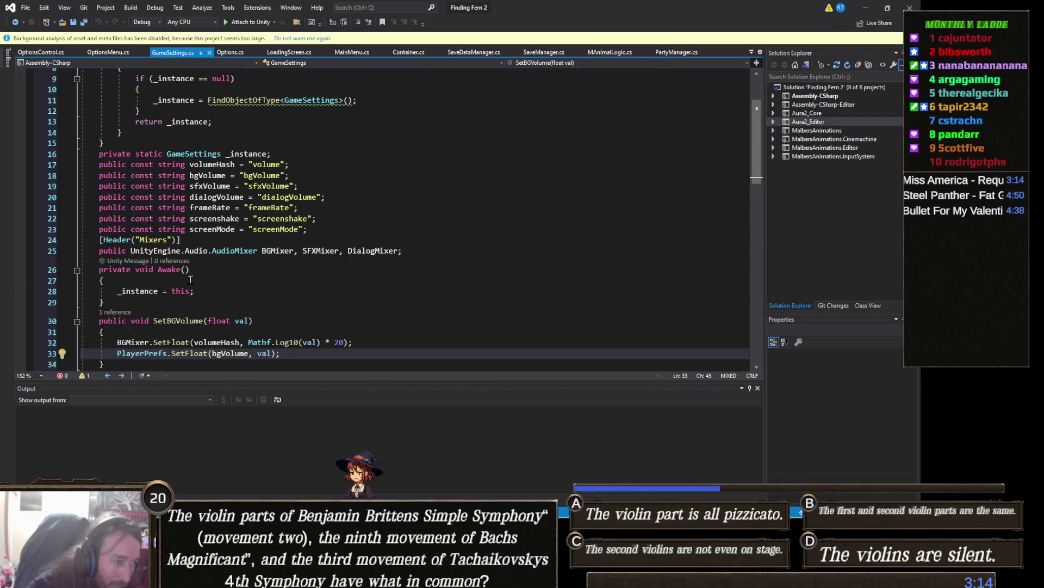
pyautogui.scroll(-2, 194, 277)
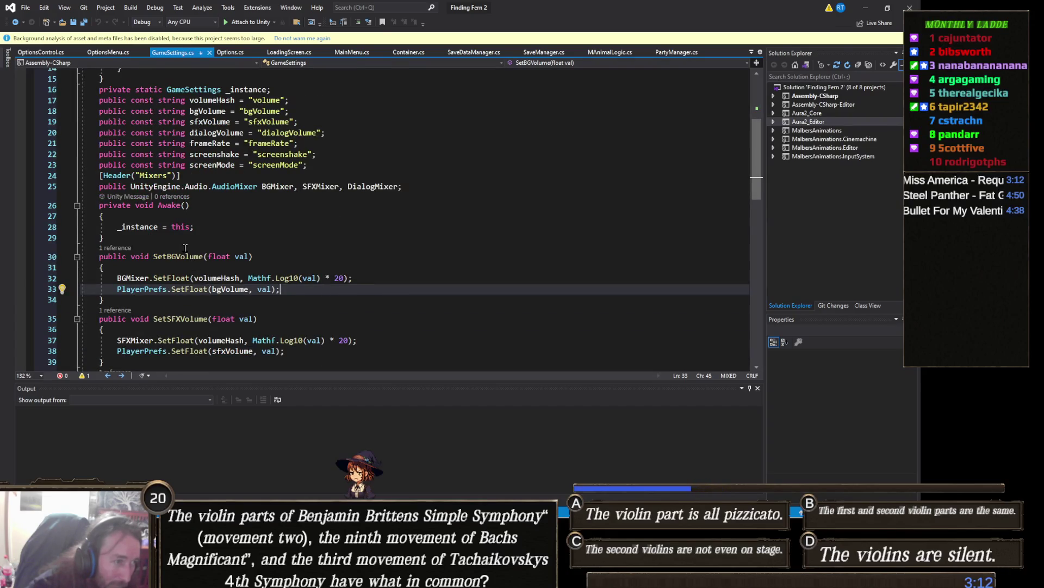
pyautogui.scroll(-5, 185, 248)
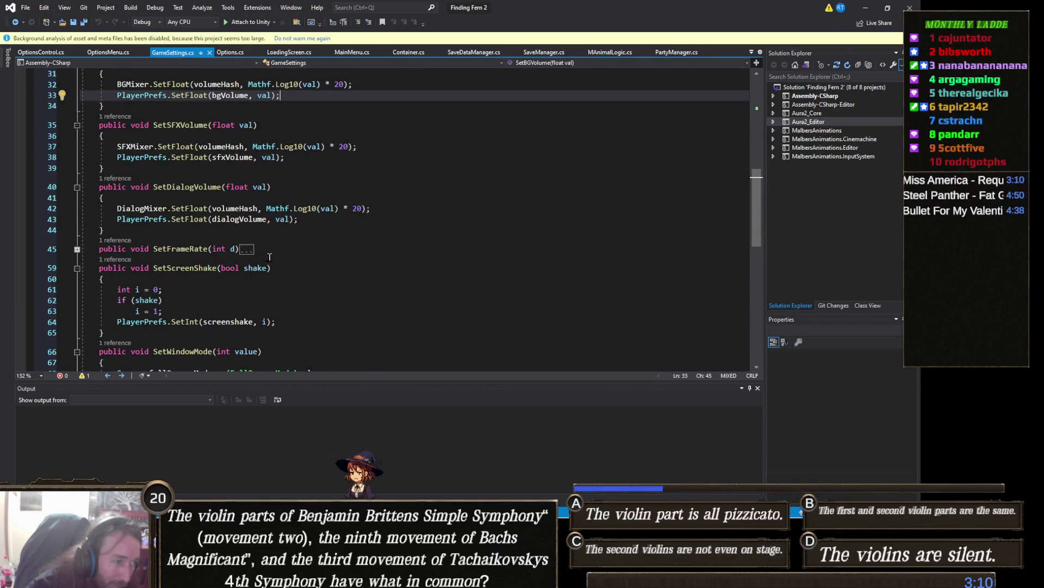
pyautogui.scroll(-3, 269, 257)
pyautogui.scroll(-2, 242, 183)
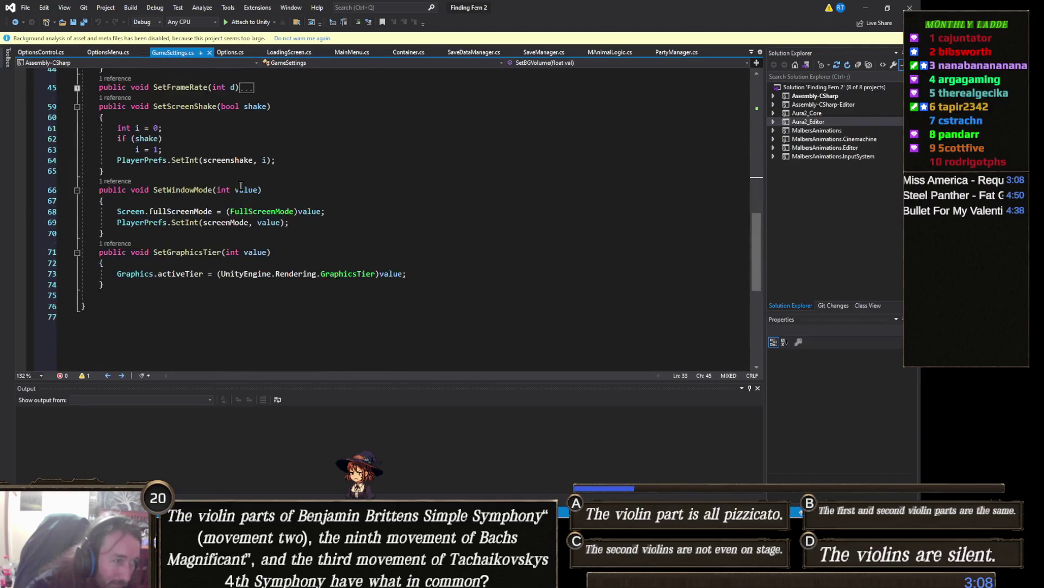
pyautogui.scroll(1, 228, 221)
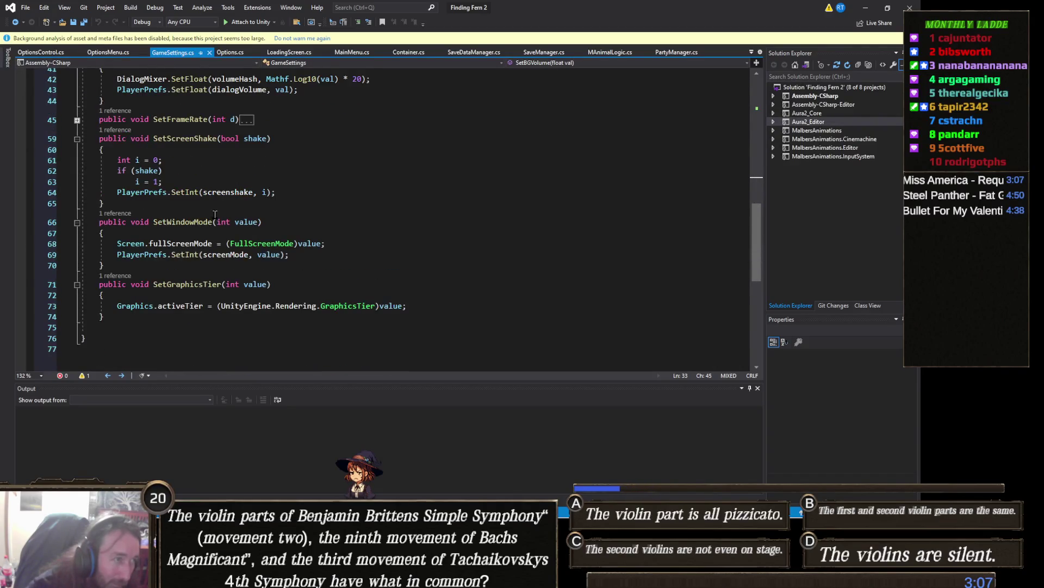
pyautogui.click(44, 55)
# - Scroll OptionsControl.cs to UpdateSliders and place the cursor after the cutaway toggle line
pyautogui.scroll(-5, 298, 208)
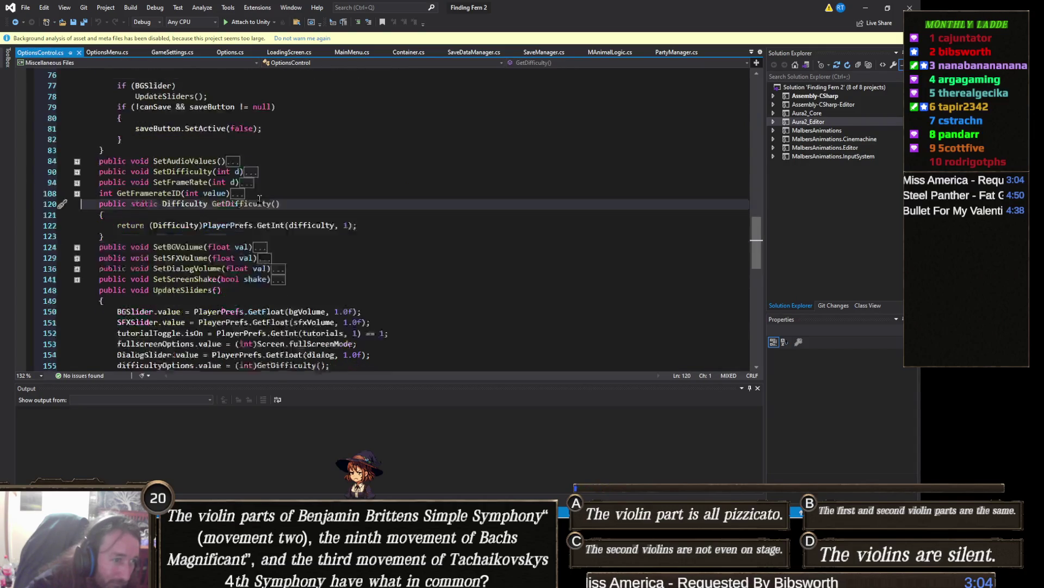
pyautogui.scroll(-1, 297, 209)
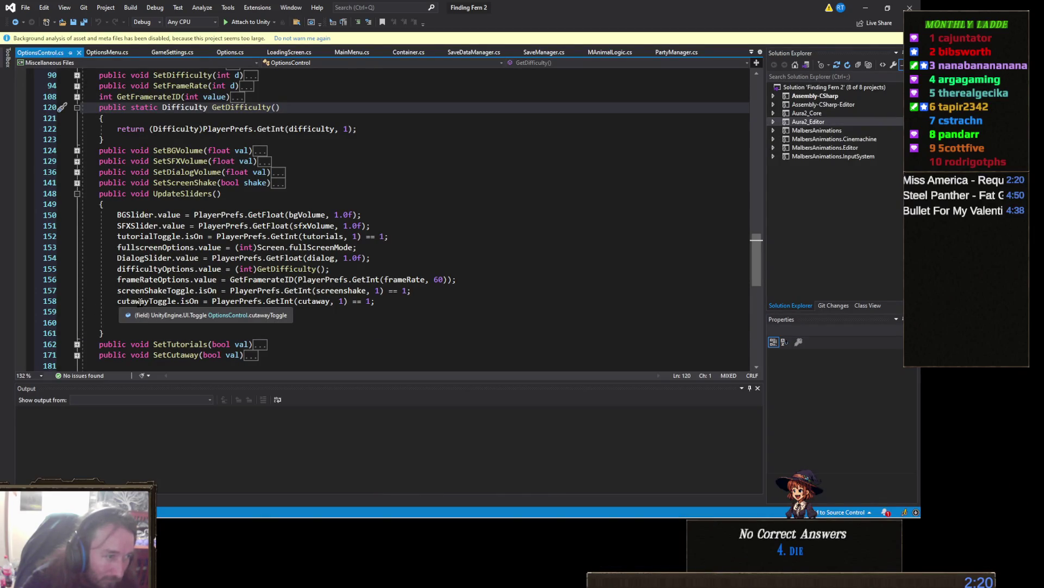
pyautogui.click(401, 302)
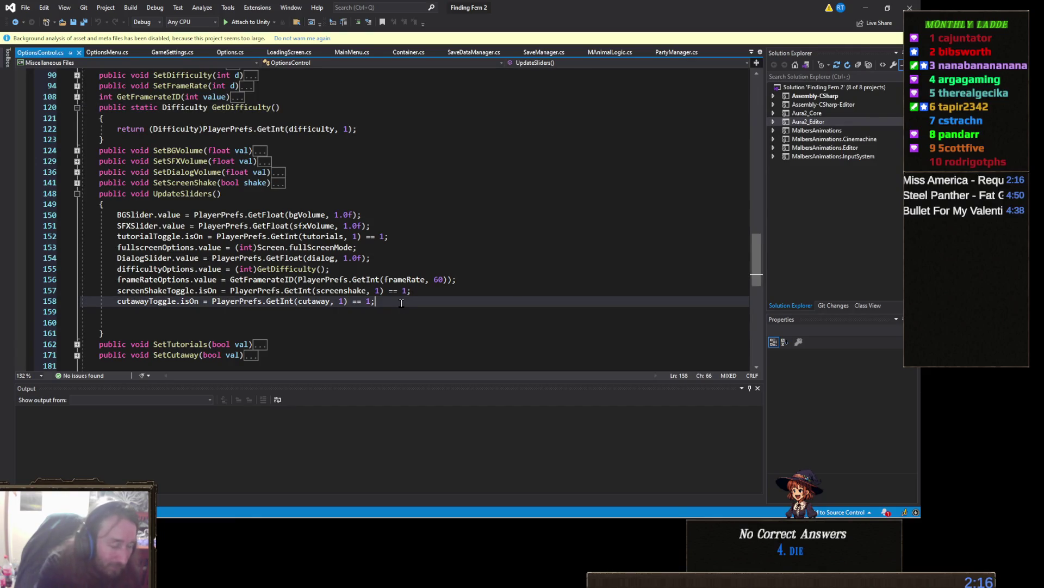
# - Add a blank line in UpdateSliders, then close OptionsControl.cs and discard its unsaved edits
pyautogui.press('Return')
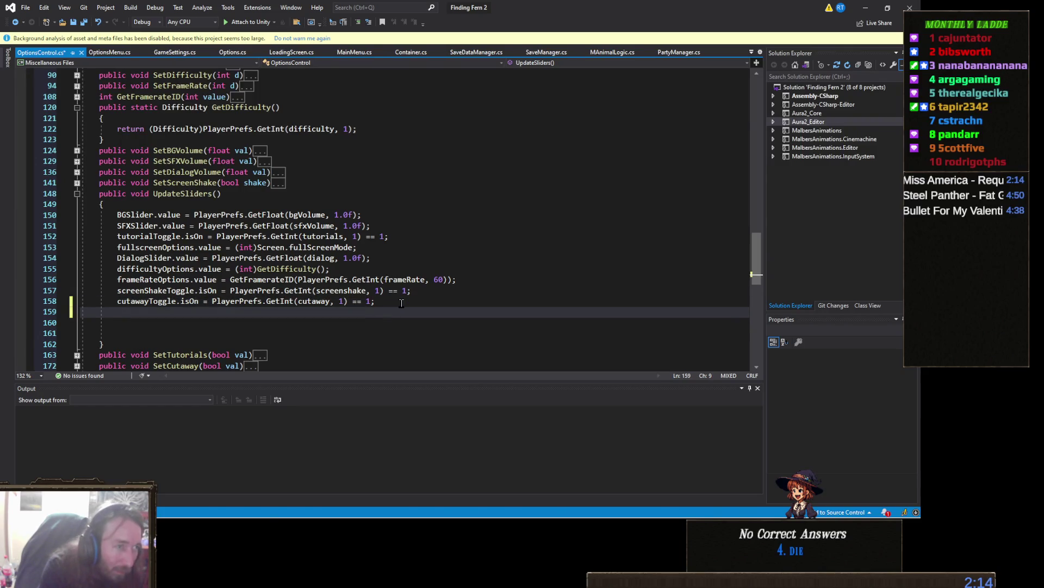
pyautogui.scroll(14, 401, 302)
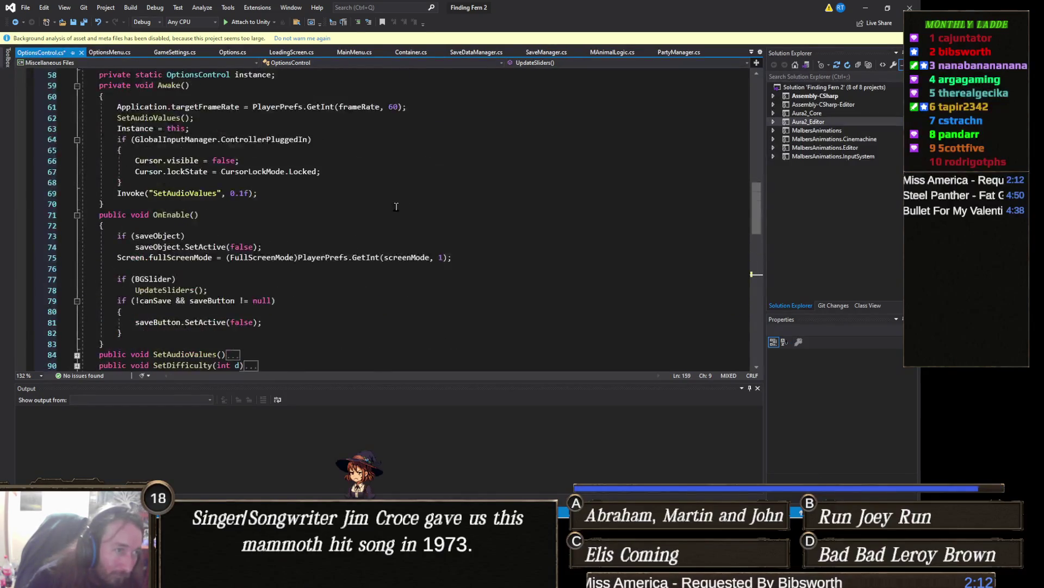
pyautogui.scroll(6, 398, 206)
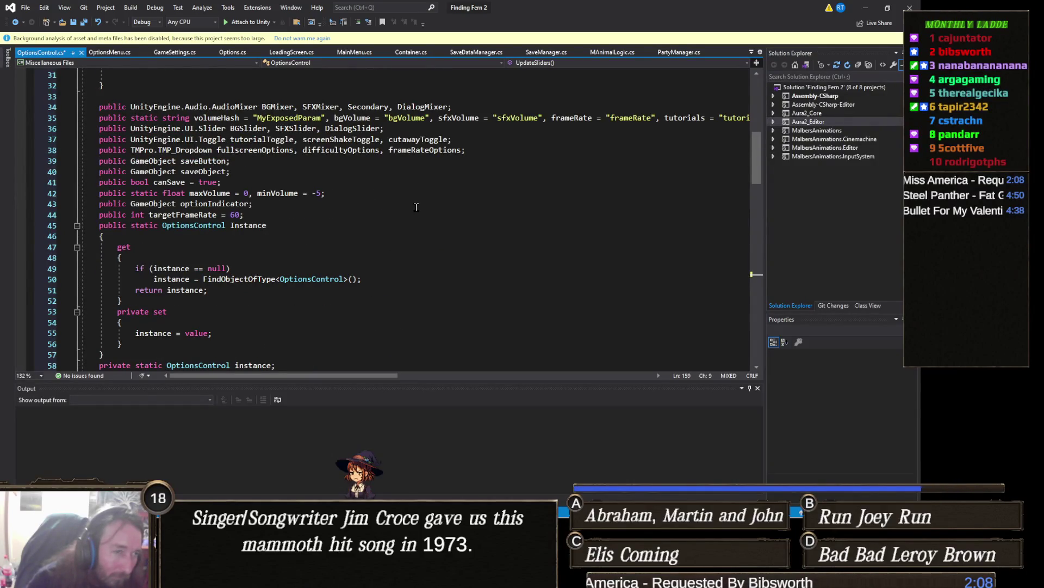
pyautogui.scroll(3, 375, 231)
pyautogui.scroll(-1, 375, 231)
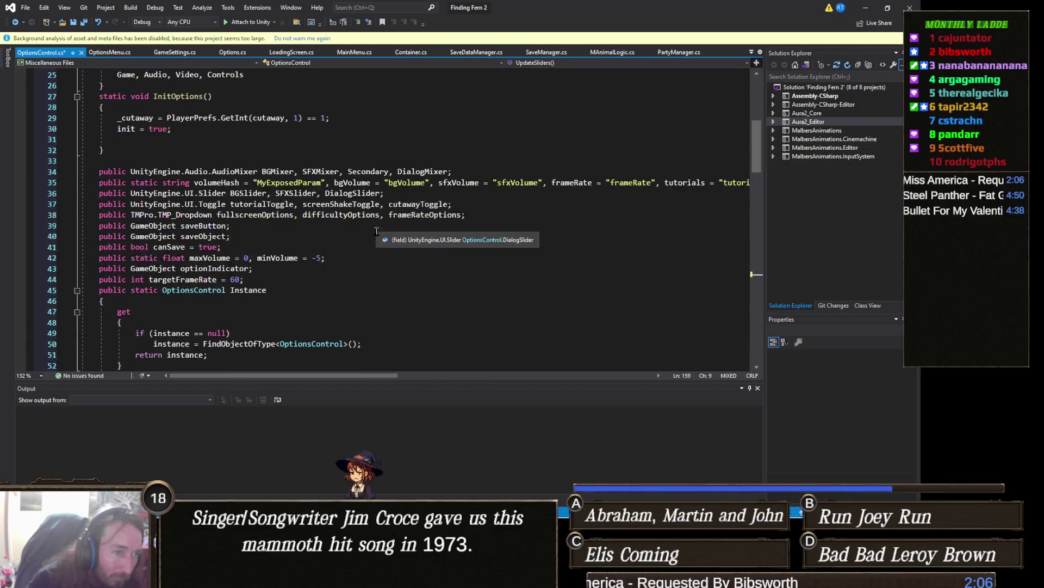
pyautogui.scroll(-4, 361, 253)
pyautogui.scroll(4, 361, 252)
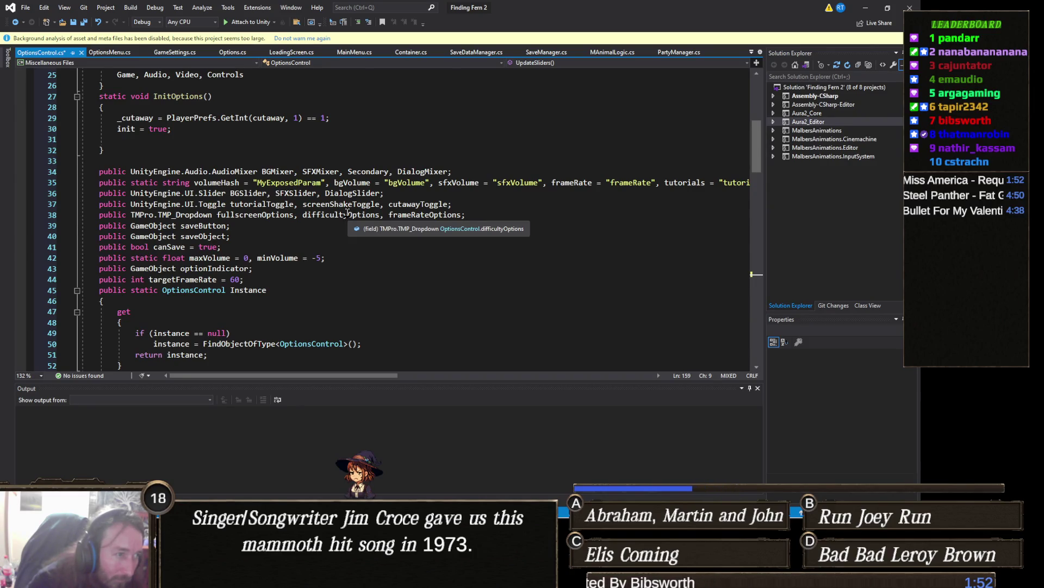
pyautogui.scroll(8, 213, 226)
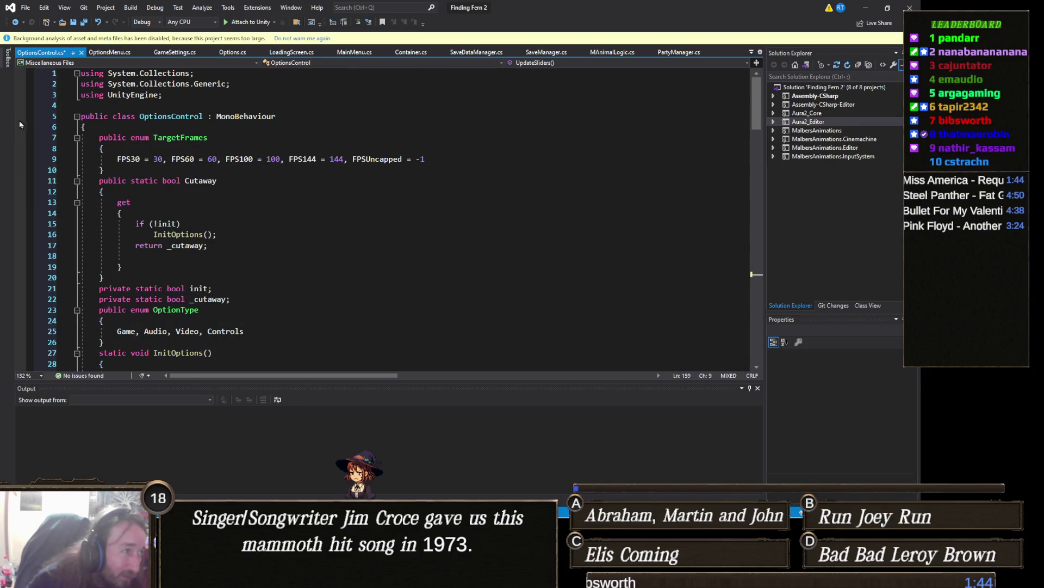
pyautogui.click(81, 52)
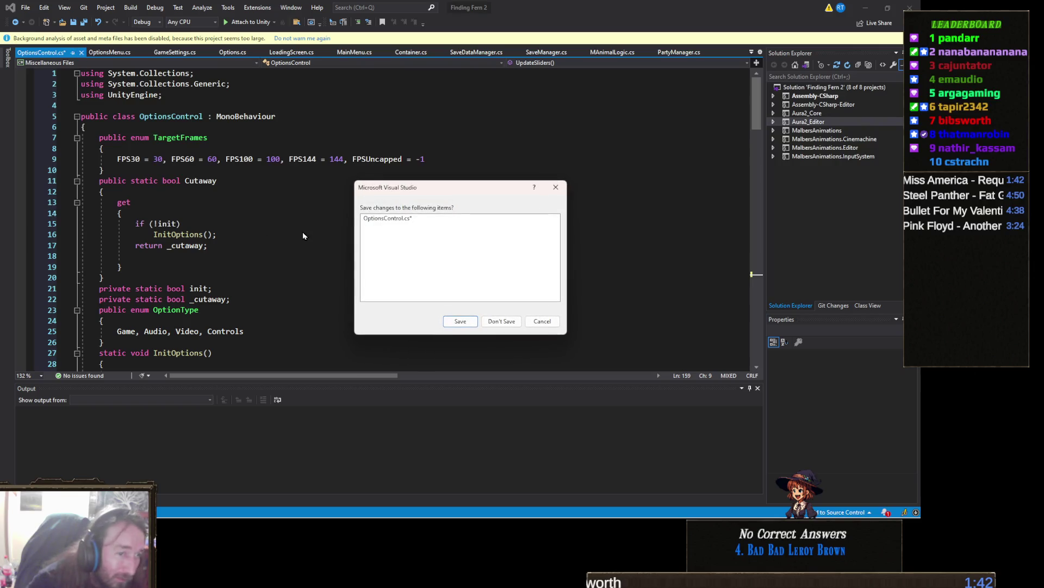
pyautogui.click(501, 321)
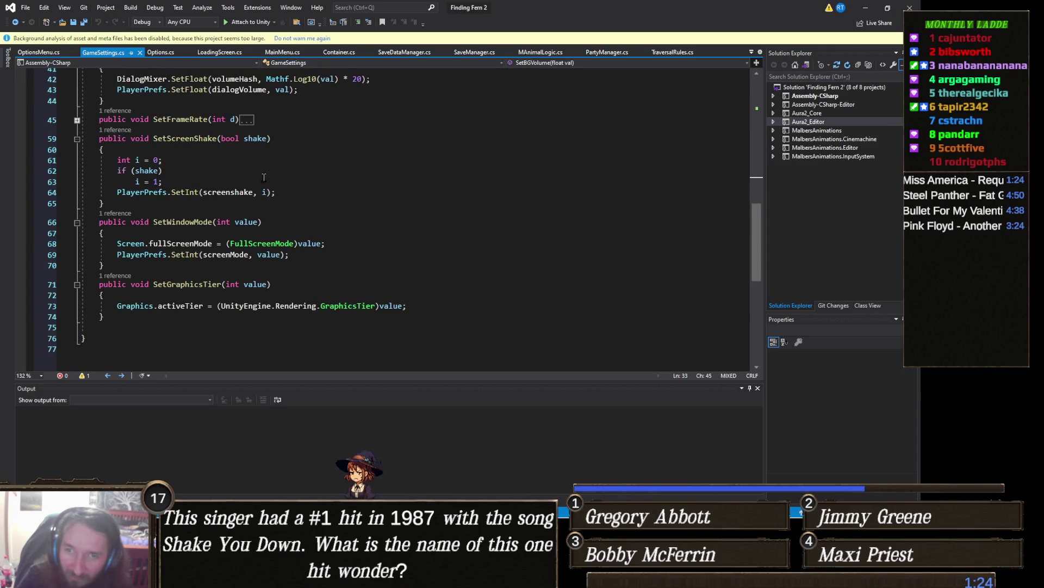
# - Switch to OptionsMenu.cs and review its Init method down to the OnBGMSlider handler
pyautogui.scroll(4, 208, 228)
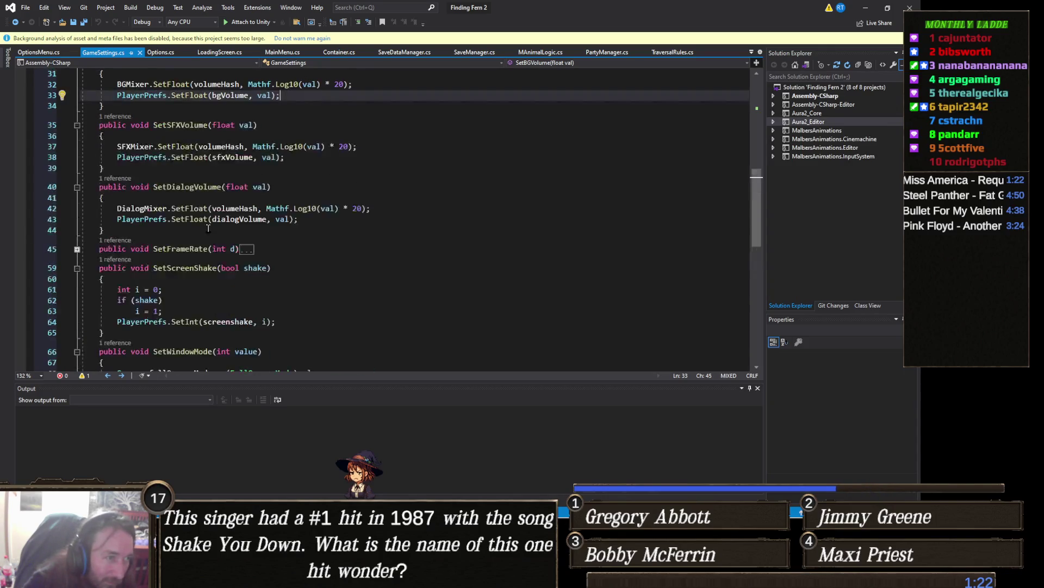
pyautogui.scroll(7, 209, 228)
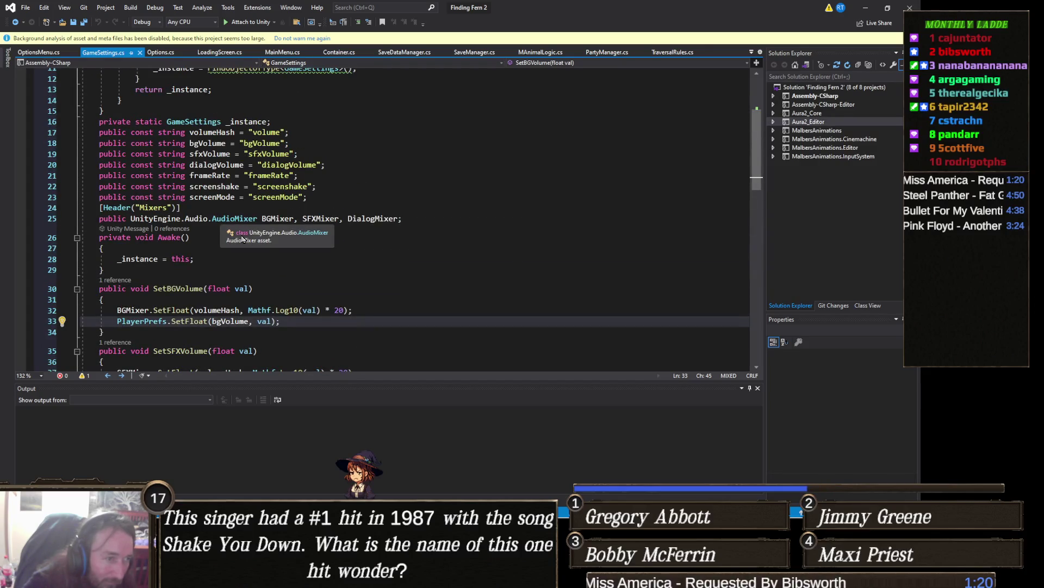
pyautogui.scroll(-2, 242, 239)
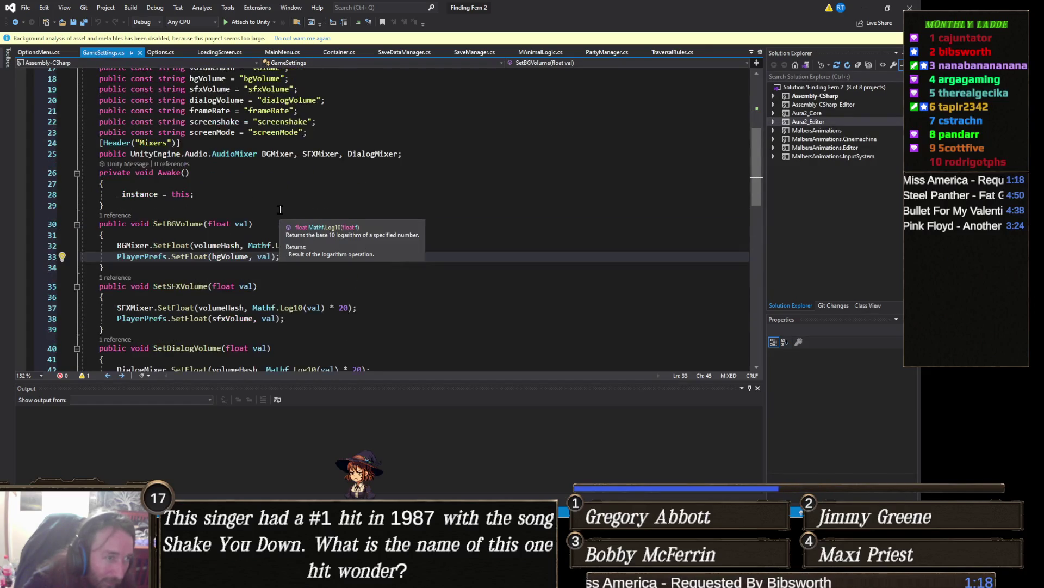
pyautogui.scroll(2, 268, 204)
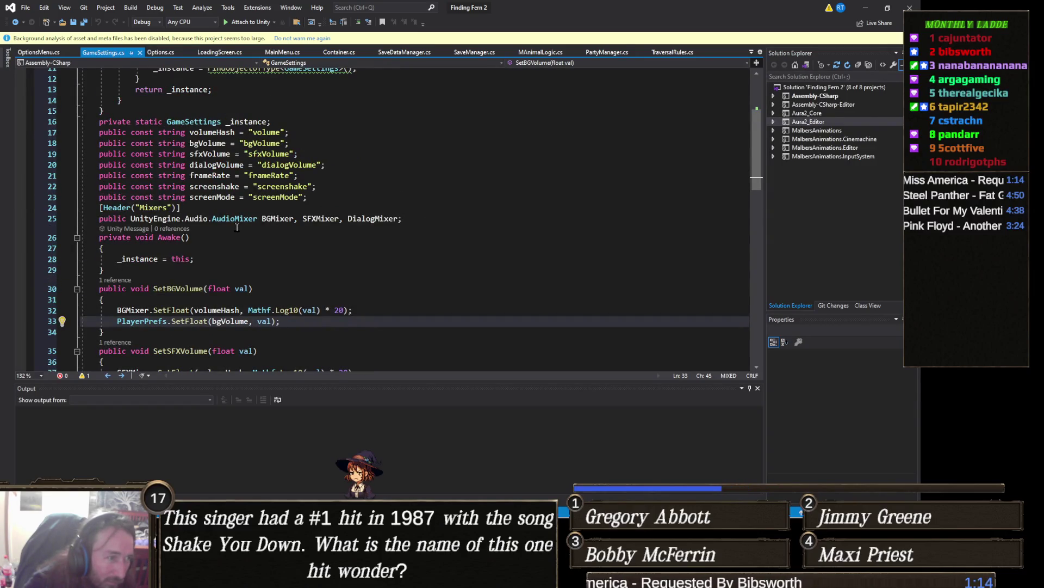
pyautogui.click(31, 52)
pyautogui.scroll(9, 261, 234)
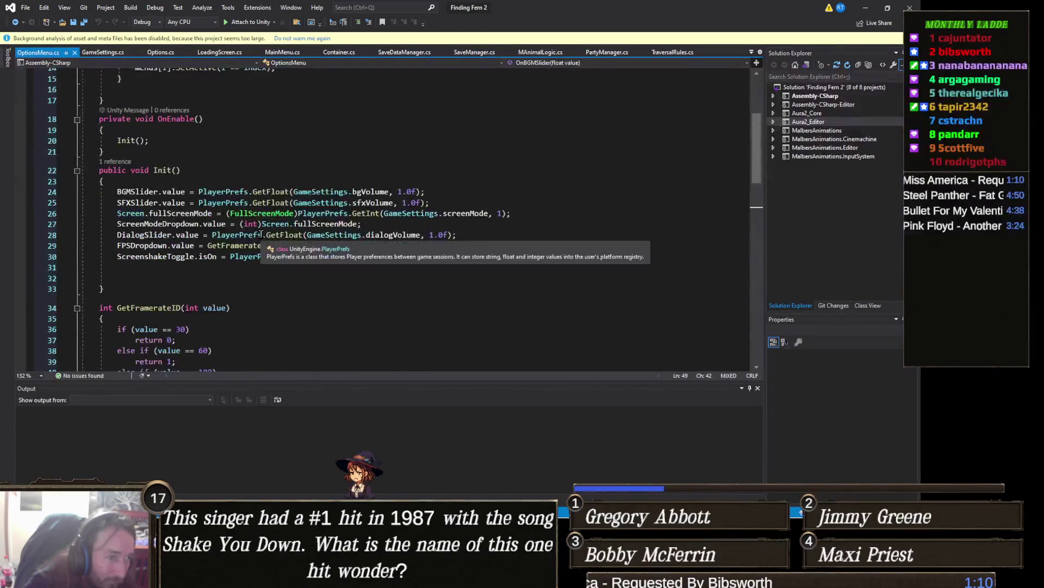
pyautogui.scroll(5, 261, 233)
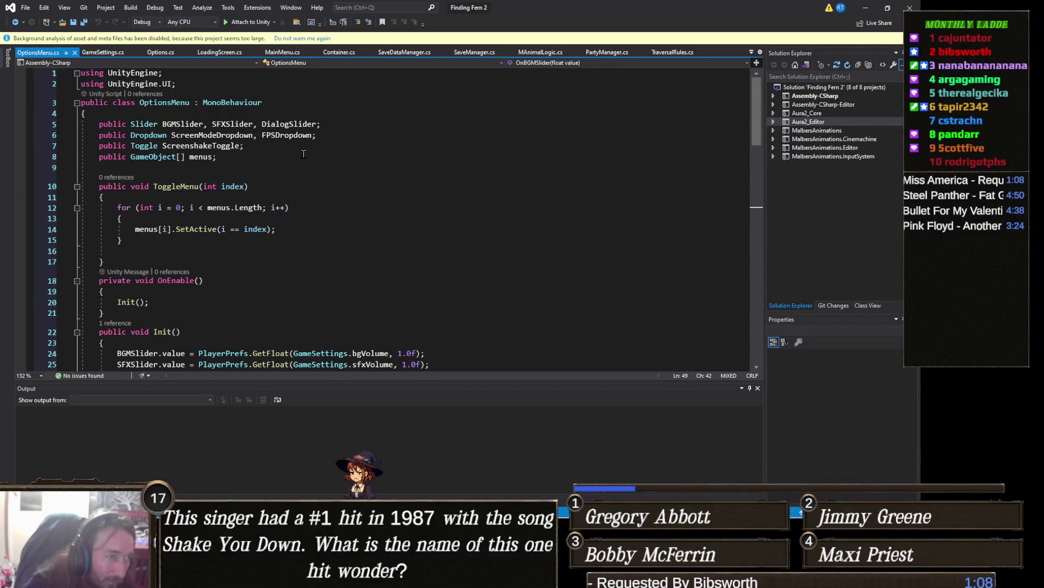
pyautogui.scroll(-9, 303, 154)
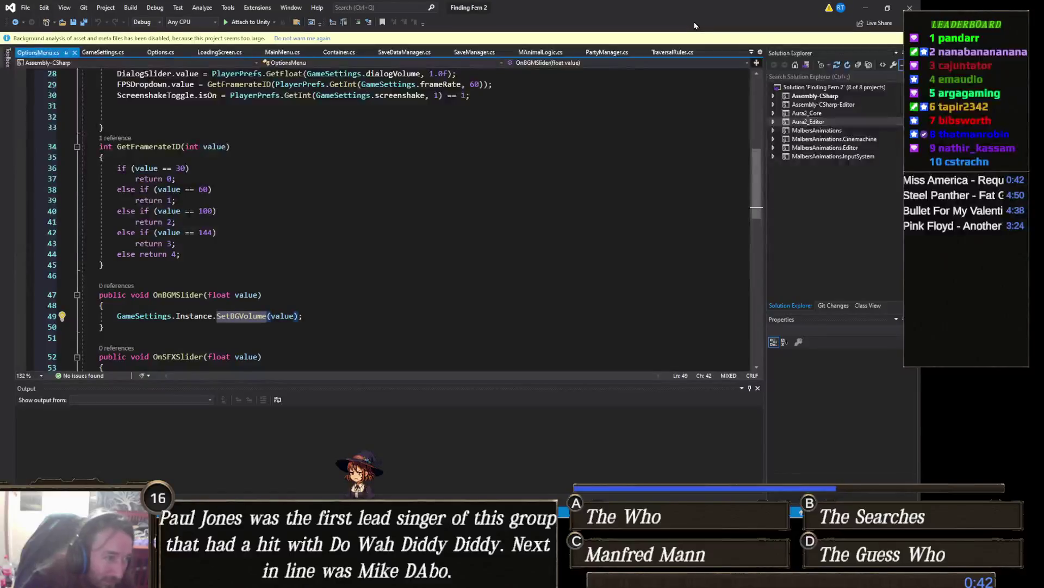
# - Return to Unity and close the Project Settings window
pyautogui.hotkey('alt', 'Tab')
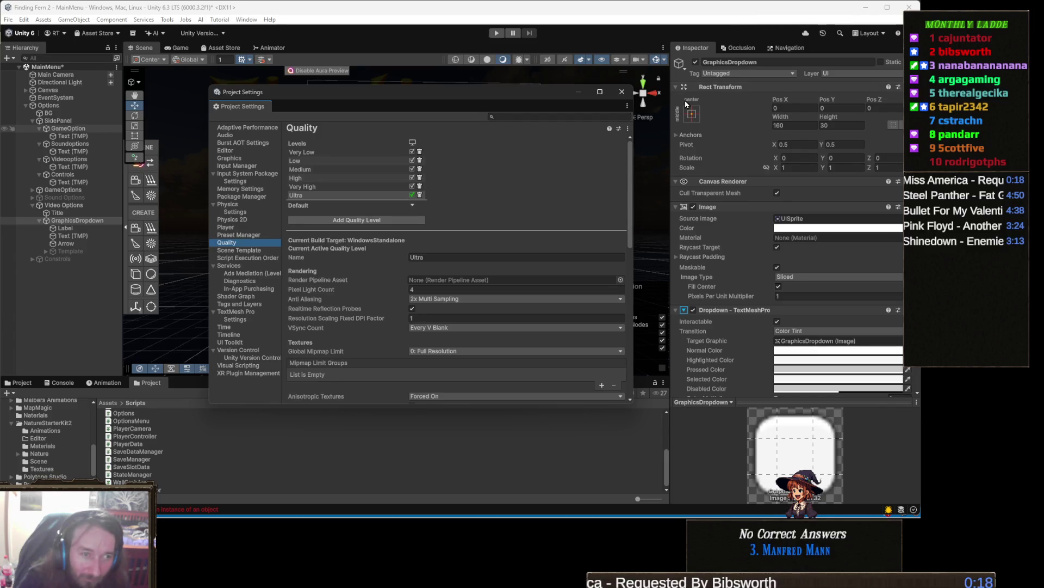
pyautogui.click(622, 96)
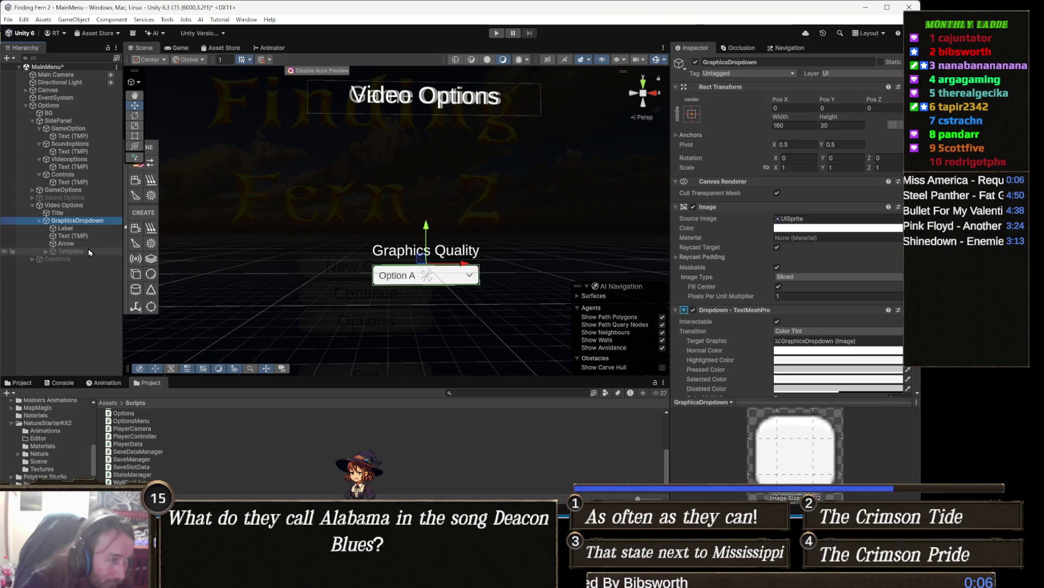
# - Change the GraphicsDropdown's Text (TMP) caption from 'Graphics Quality' to 'Target Framerate'
pyautogui.click(86, 240)
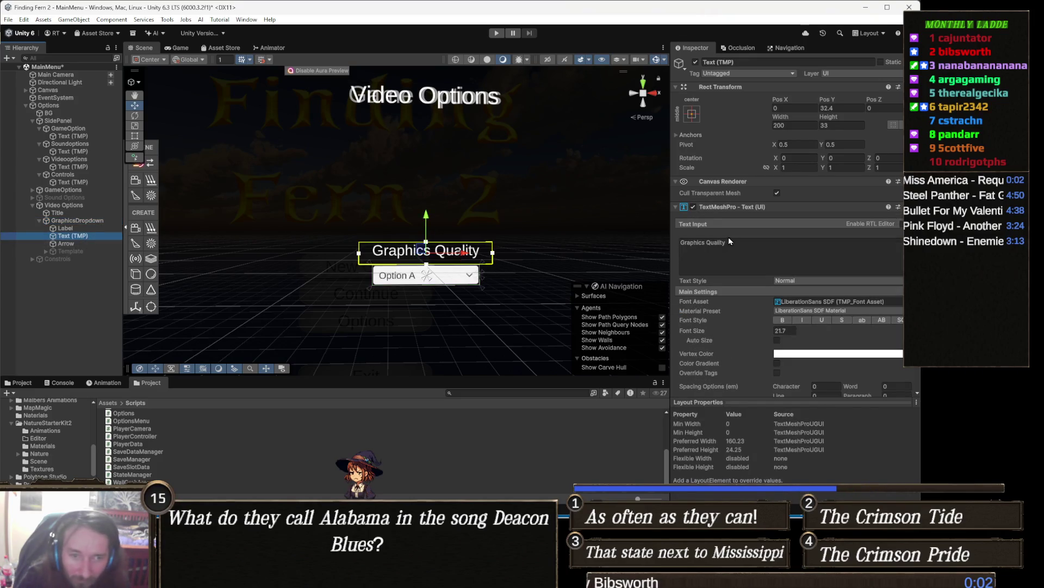
pyautogui.click(746, 248)
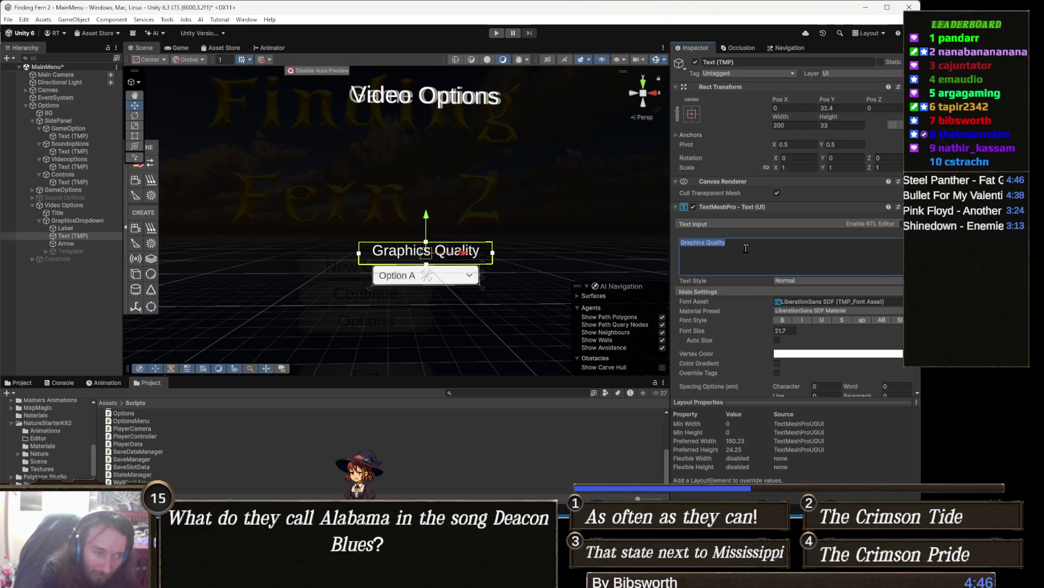
pyautogui.write('Target Frame')
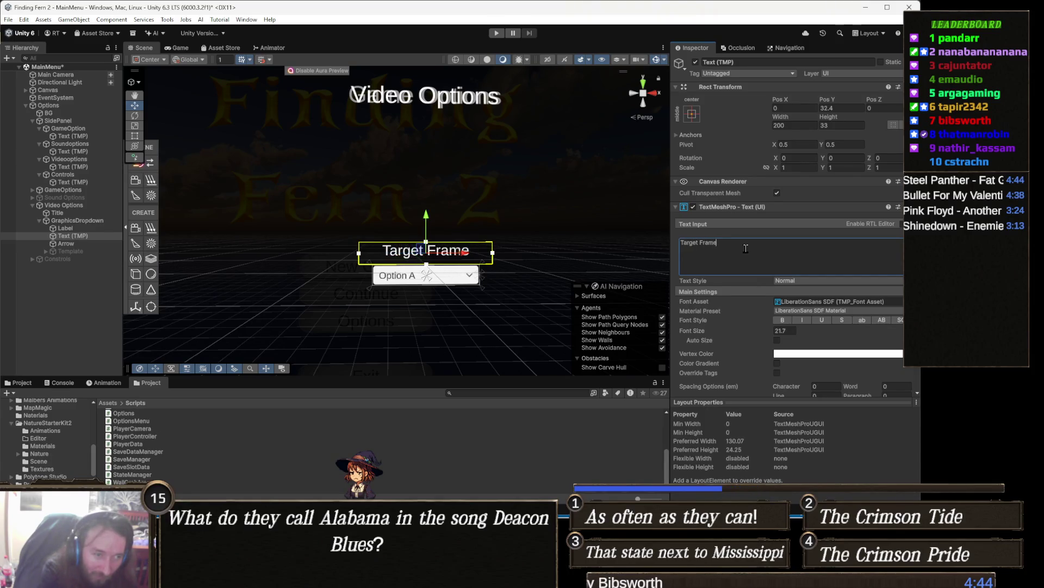
pyautogui.write('rate')
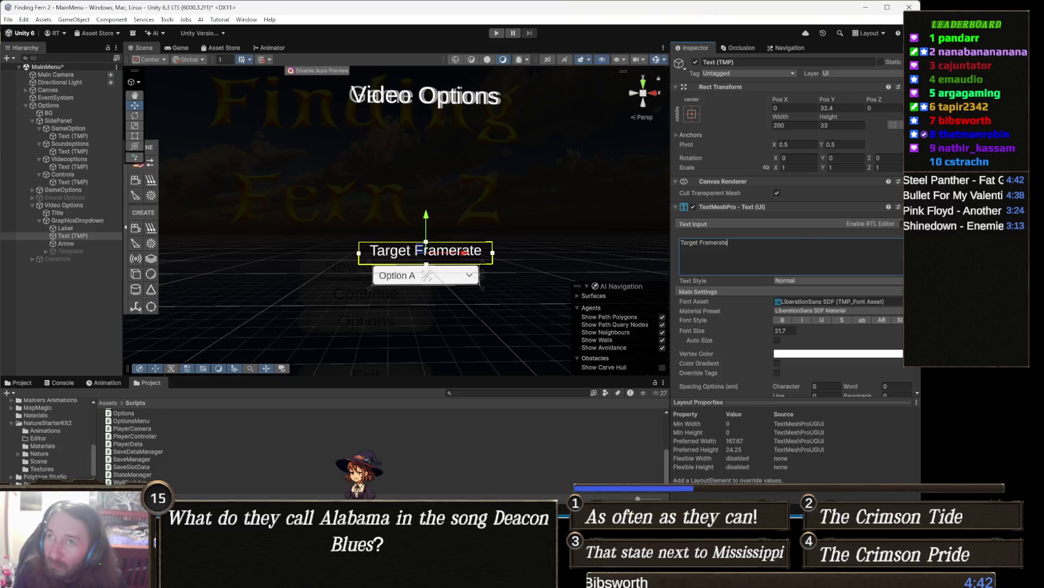
pyautogui.hotkey('alt', 'Tab')
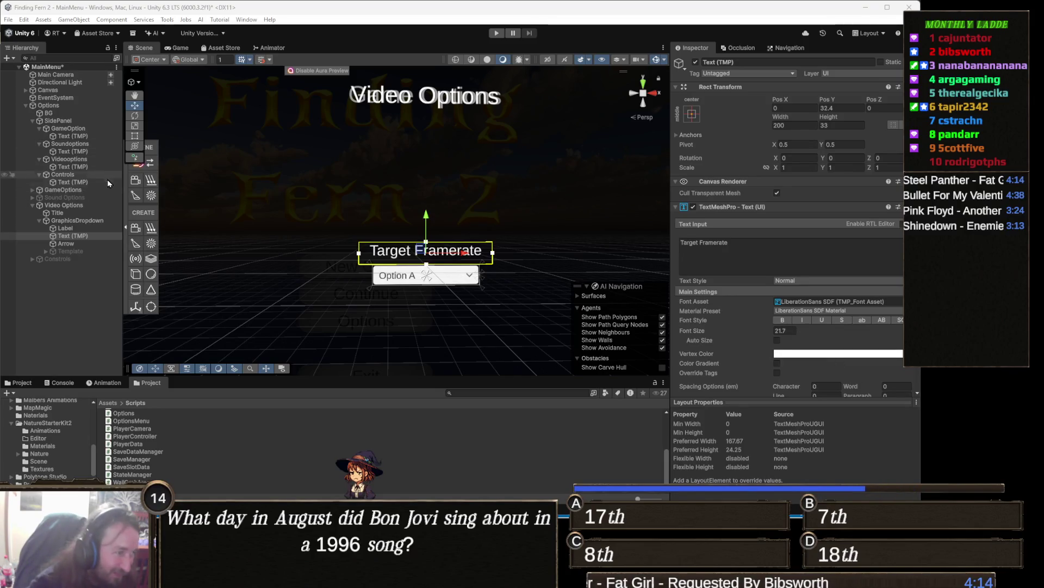
# - Under Sound Options, replace 'Dialogue' with 'Speech' in the DialogSlider's caption text
pyautogui.click(82, 197)
pyautogui.press('Right')
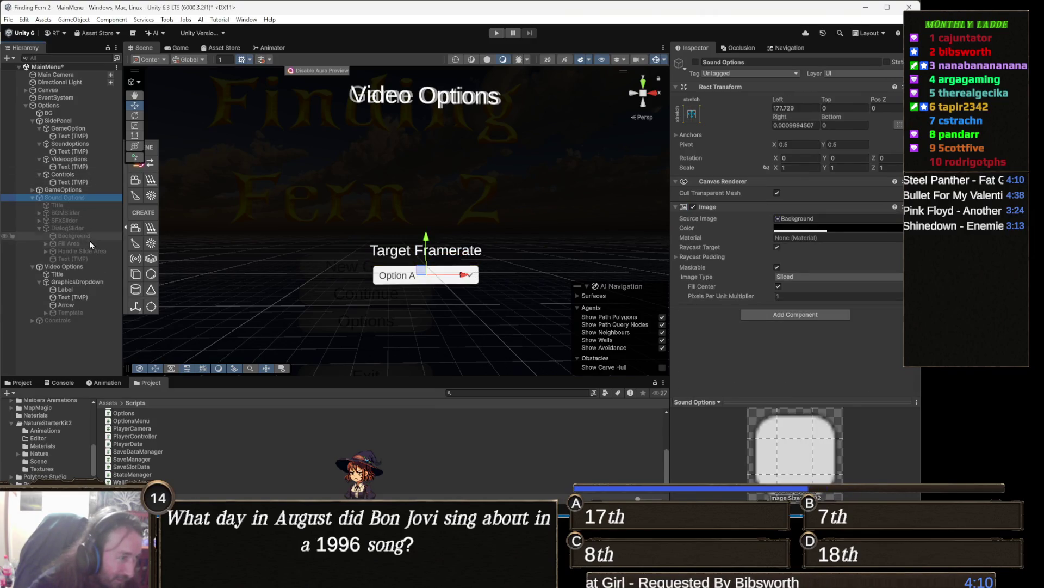
pyautogui.click(86, 258)
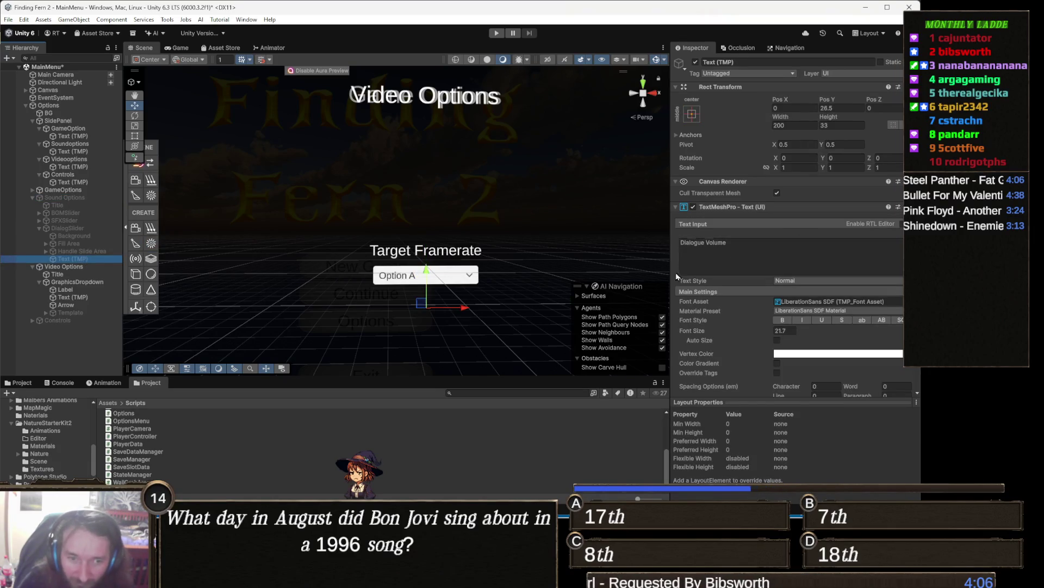
pyautogui.doubleClick(702, 242)
pyautogui.write('Speech')
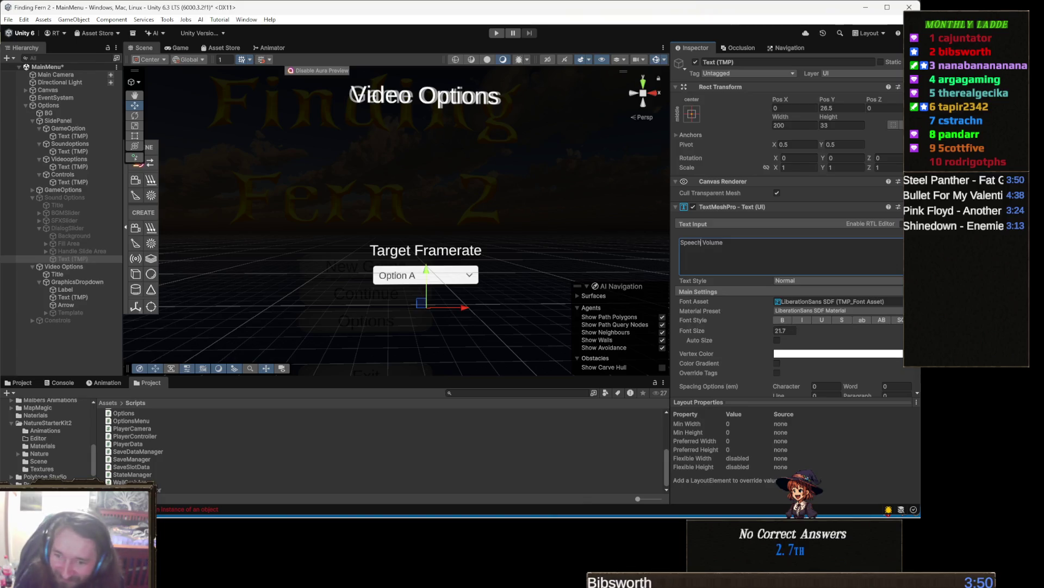
pyautogui.hotkey('alt', 'Tab')
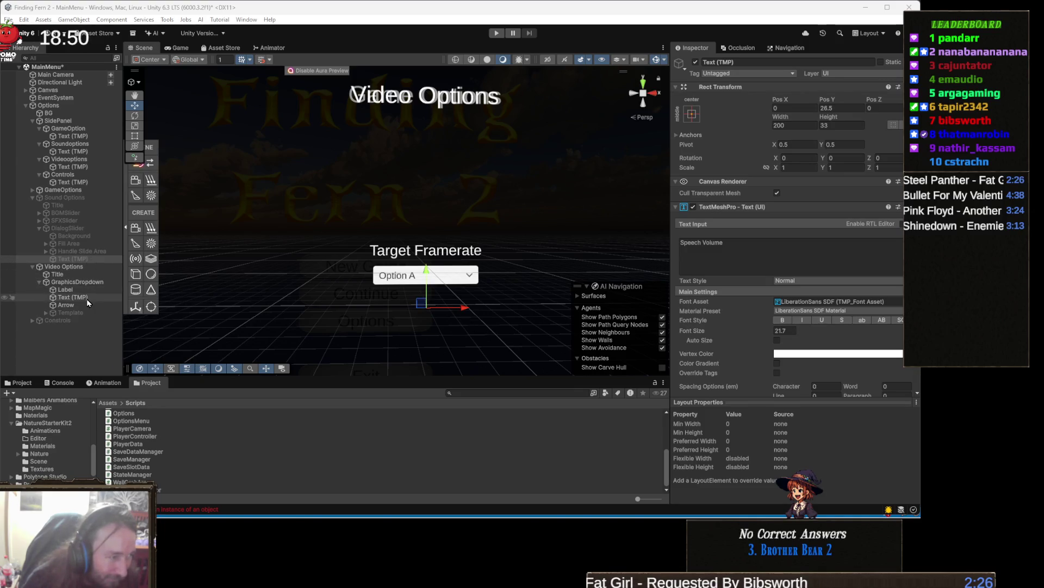
# - Rename the GraphicsDropdown's first three options to 30 FPS, 60 FPS and 100 FPS
pyautogui.click(90, 283)
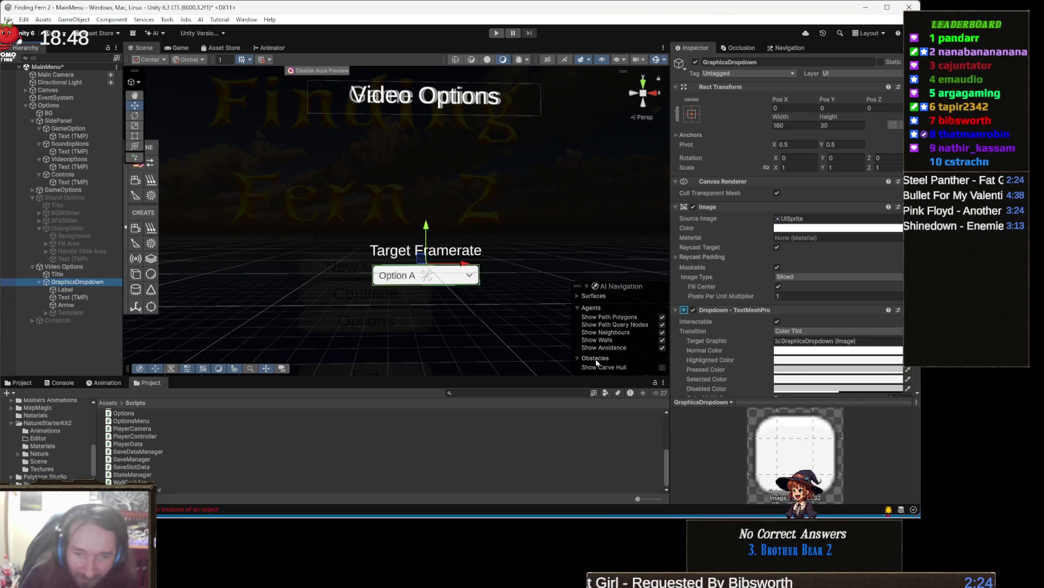
pyautogui.scroll(-10, 780, 292)
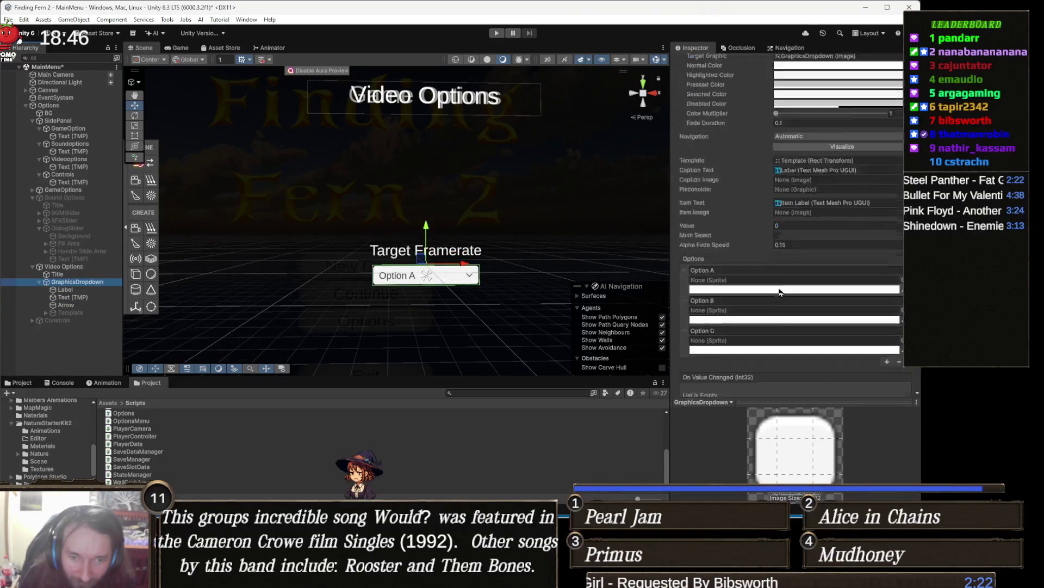
pyautogui.scroll(-3, 779, 293)
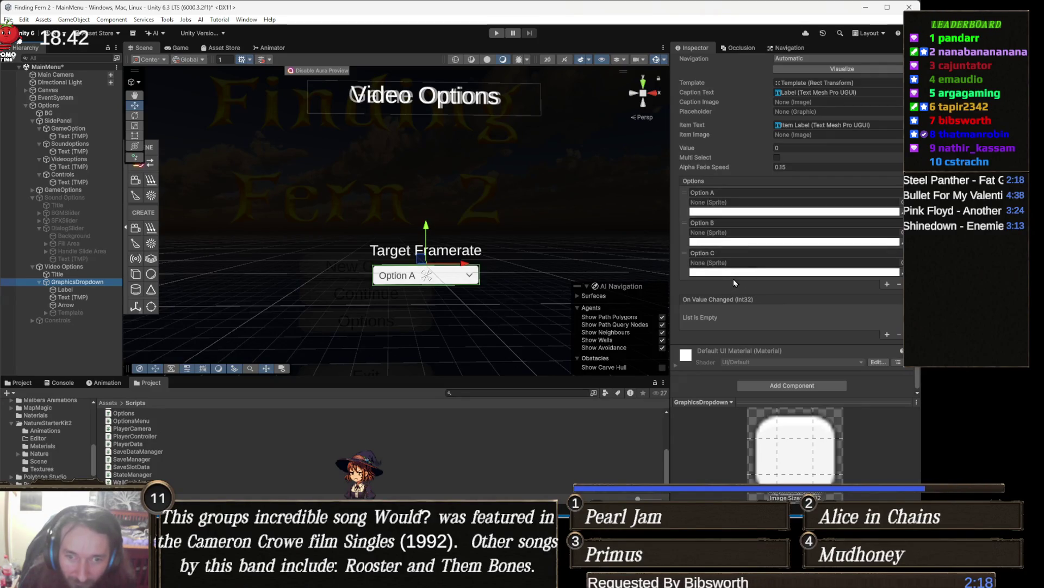
pyautogui.click(730, 193)
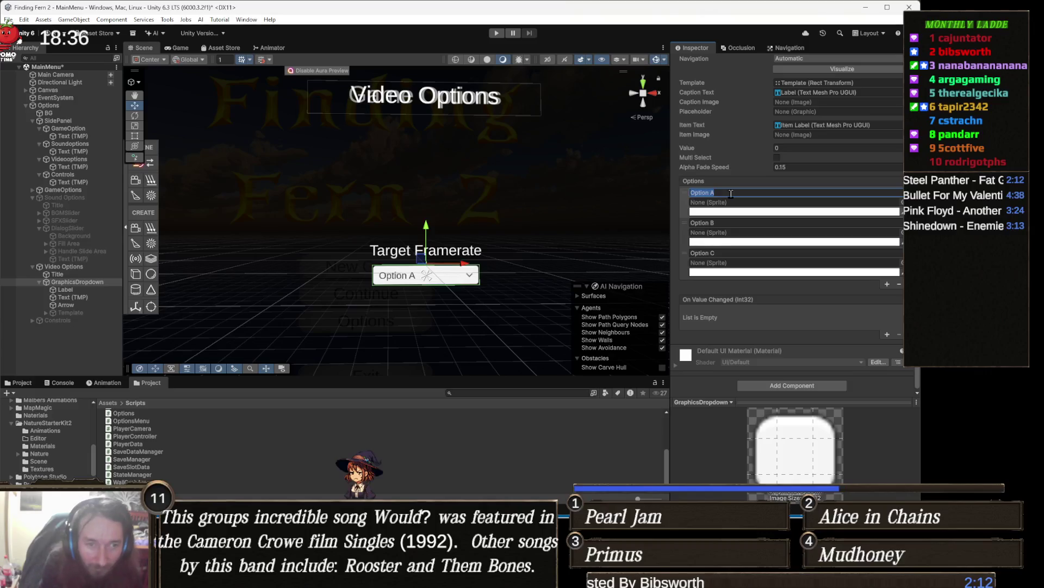
pyautogui.write('30 FPS')
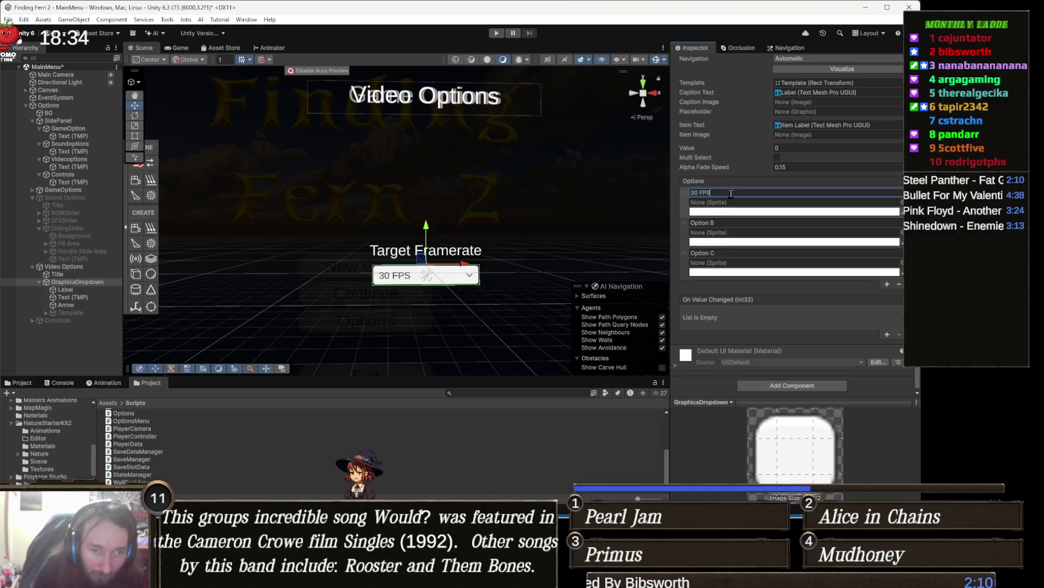
pyautogui.click(727, 224)
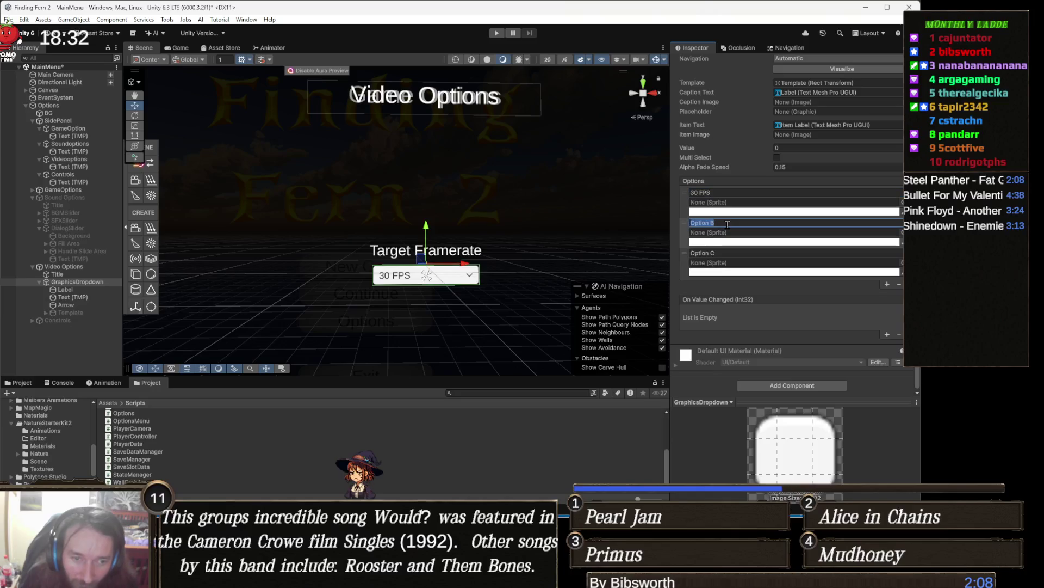
pyautogui.write('60 FPS')
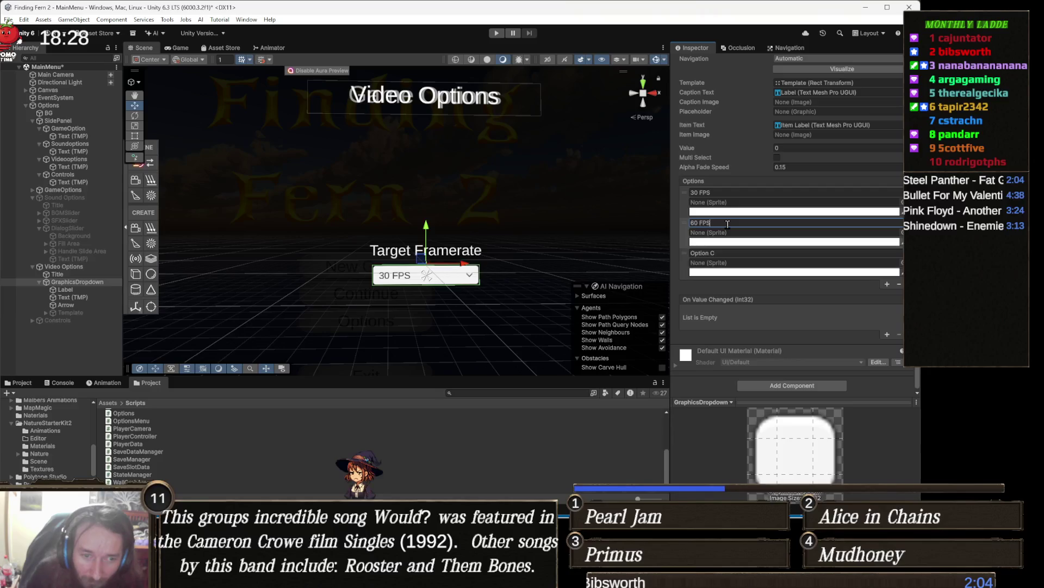
pyautogui.click(729, 254)
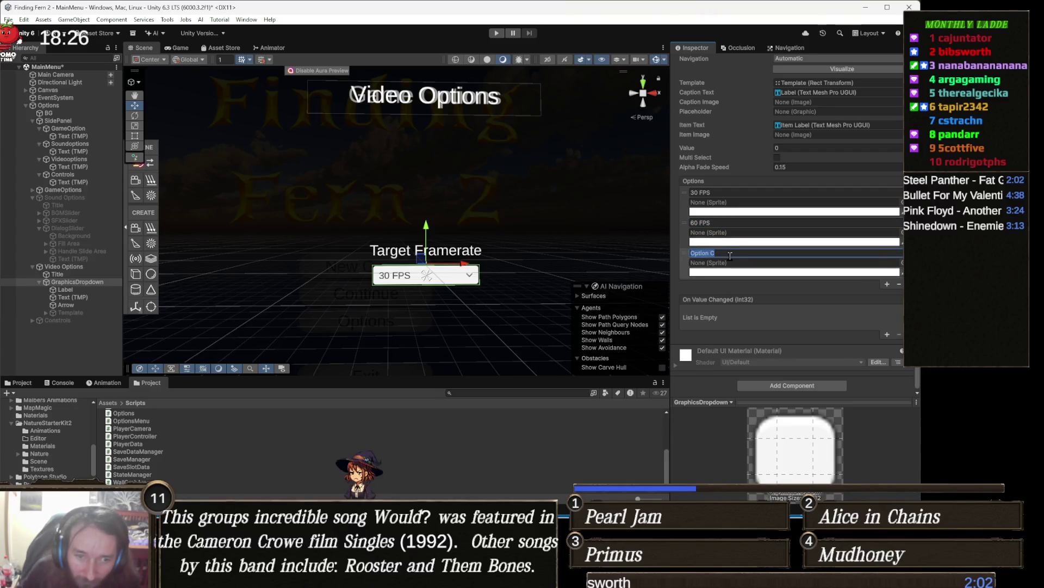
pyautogui.write('100 FPS')
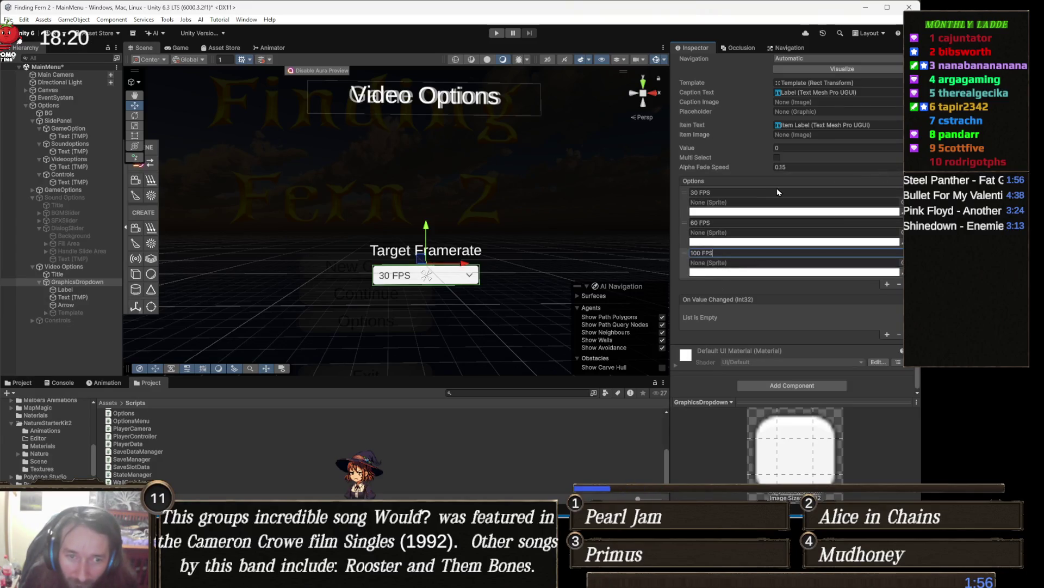
# - Add two more dropdown options, '144 FPS' and 'Uncapped'
pyautogui.click(887, 284)
pyautogui.click(888, 314)
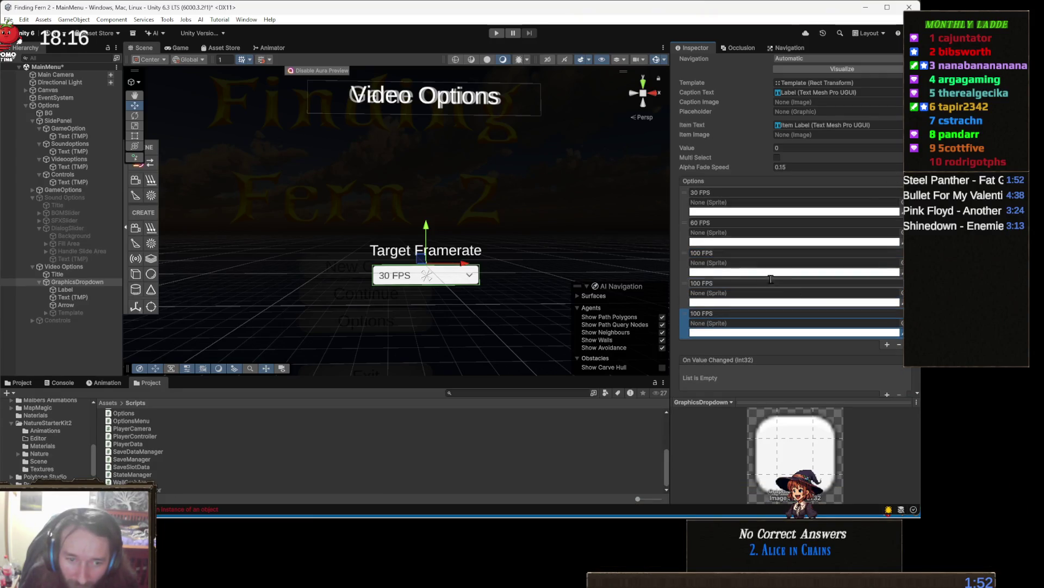
pyautogui.scroll(-1, 762, 245)
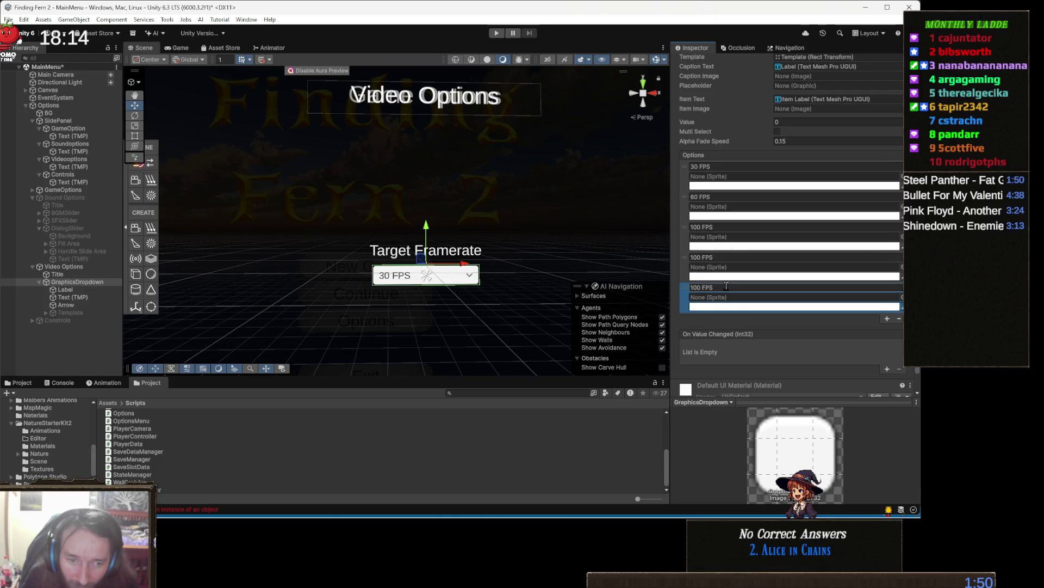
pyautogui.click(723, 258)
pyautogui.write('144 FPS')
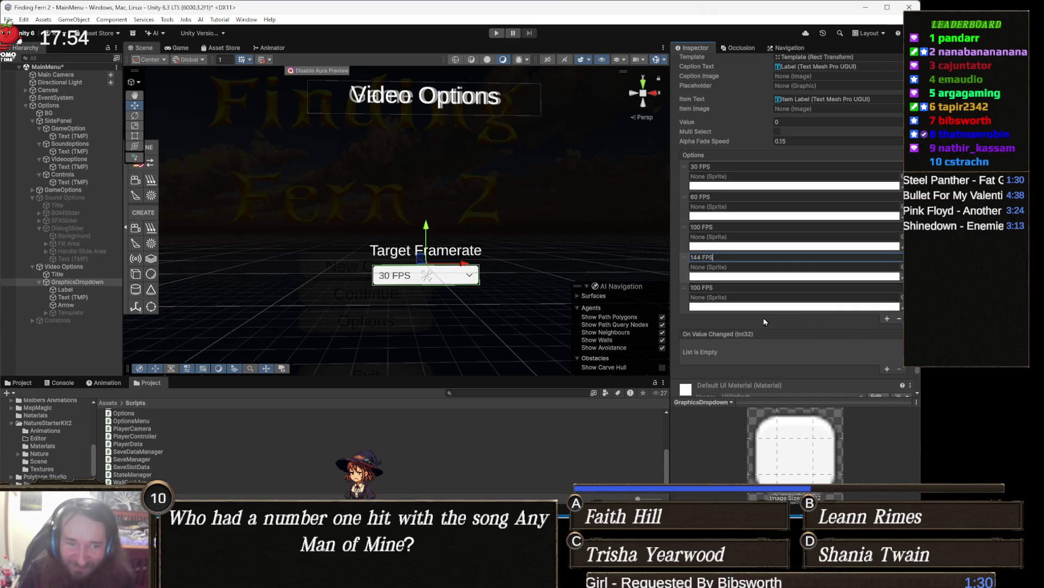
pyautogui.click(724, 288)
pyautogui.write('Uncapp')
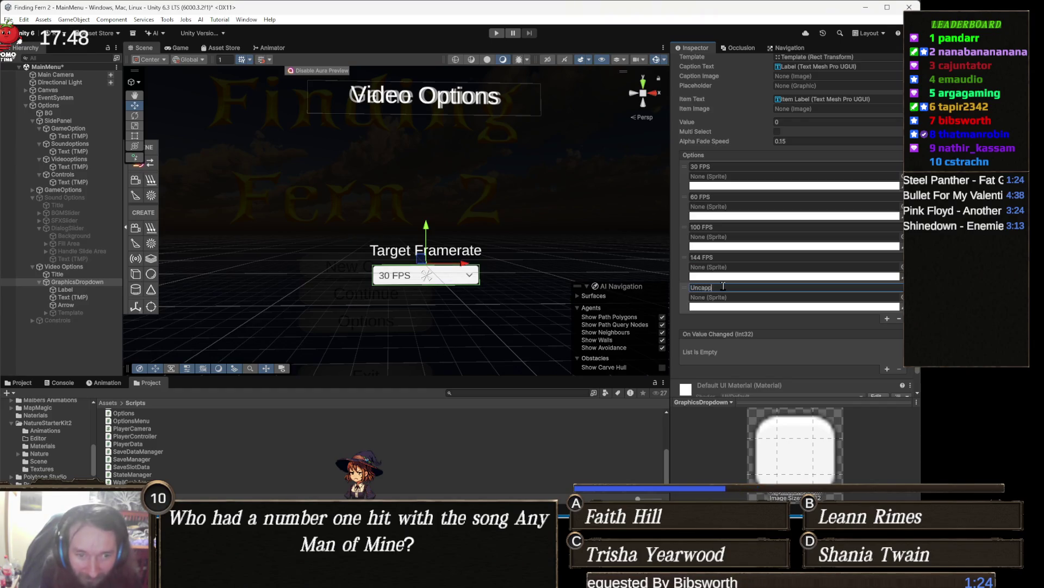
pyautogui.write('ed')
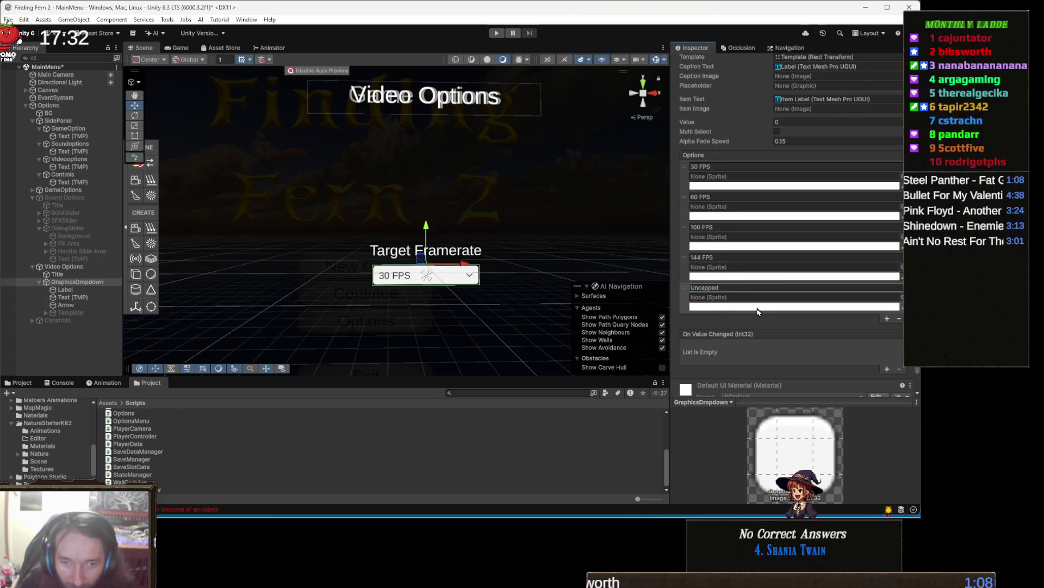
# - Set the dropdown's Value to 2 so it starts on 100 FPS
pyautogui.scroll(2, 759, 311)
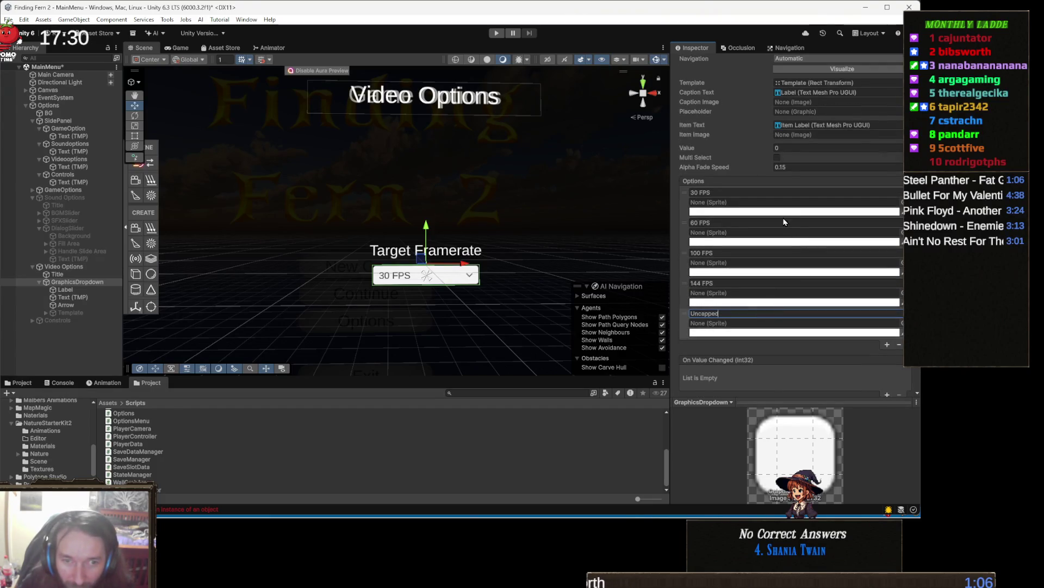
pyautogui.click(788, 148)
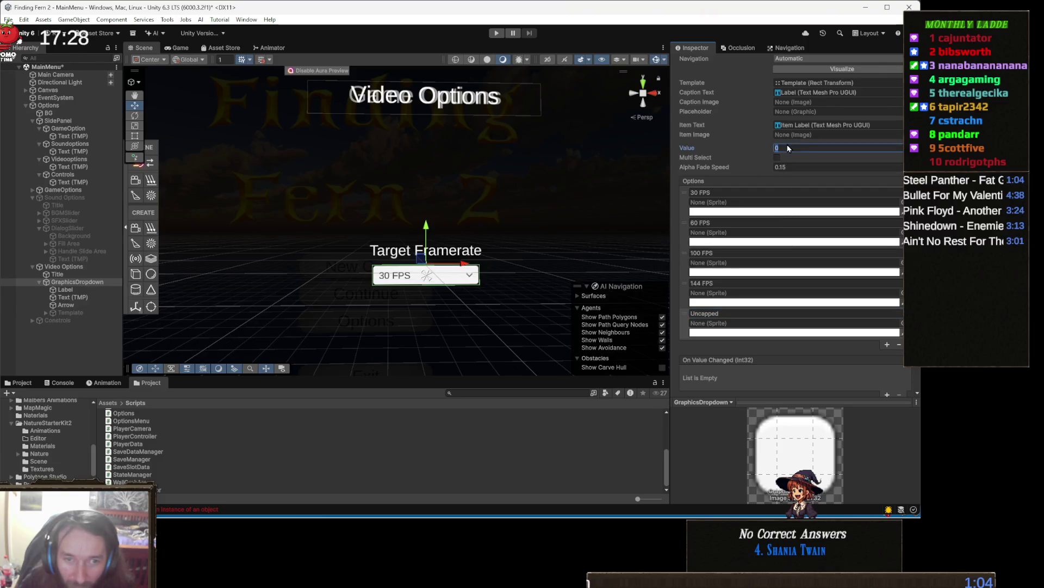
pyautogui.write('4')
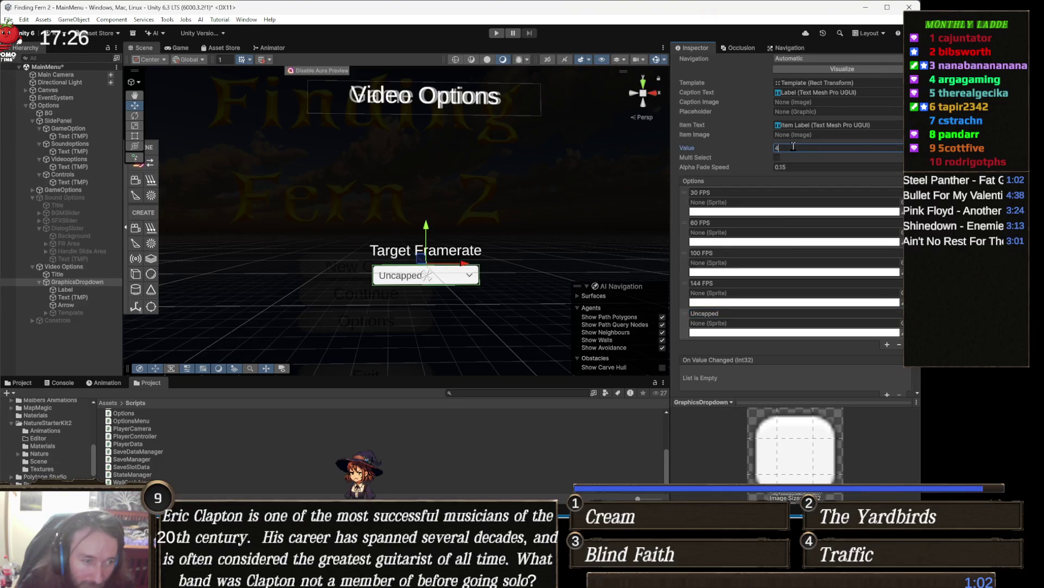
pyautogui.write('3')
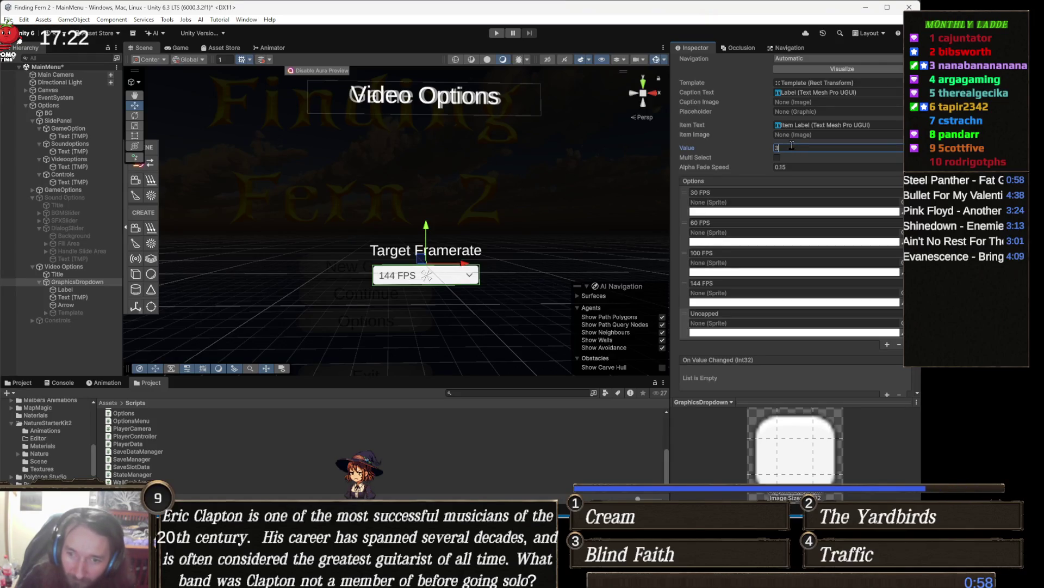
pyautogui.doubleClick(792, 144)
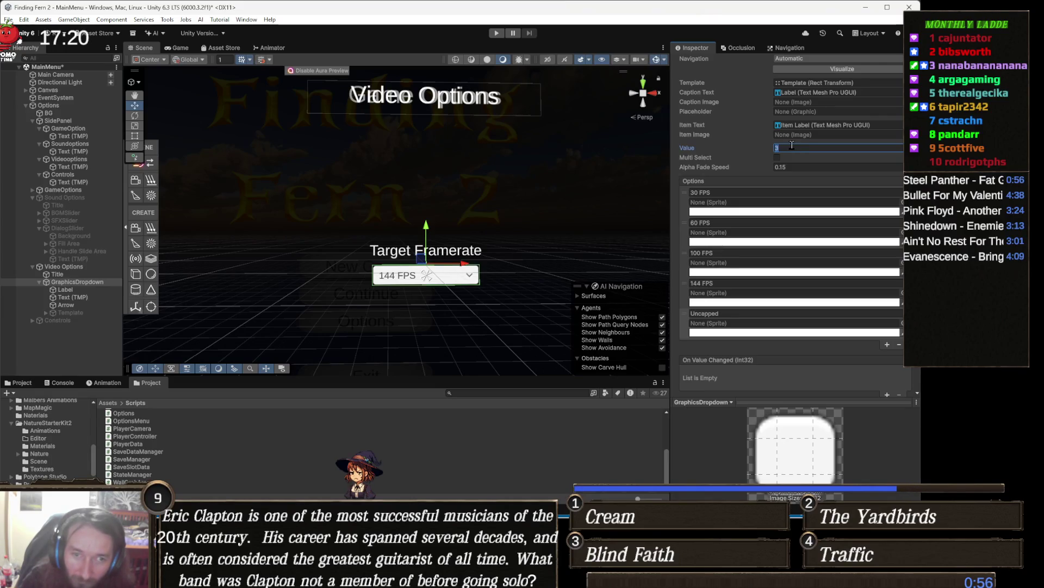
pyautogui.write('2')
pyautogui.moveTo(306, 208); pyautogui.dragTo(317, 191)
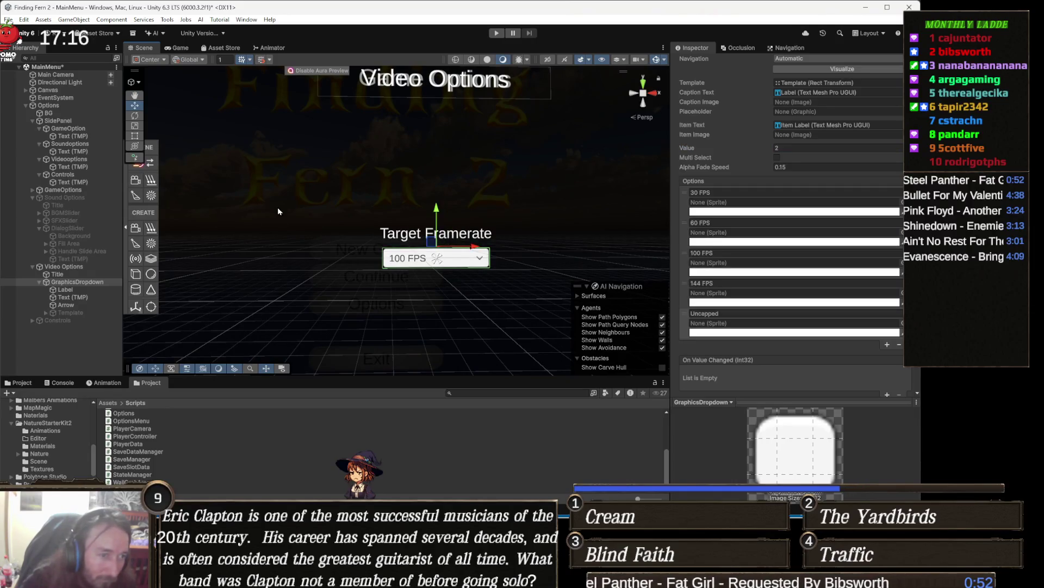
# - Move the GraphicsDropdown up to Pos Y 50
pyautogui.scroll(5, 807, 163)
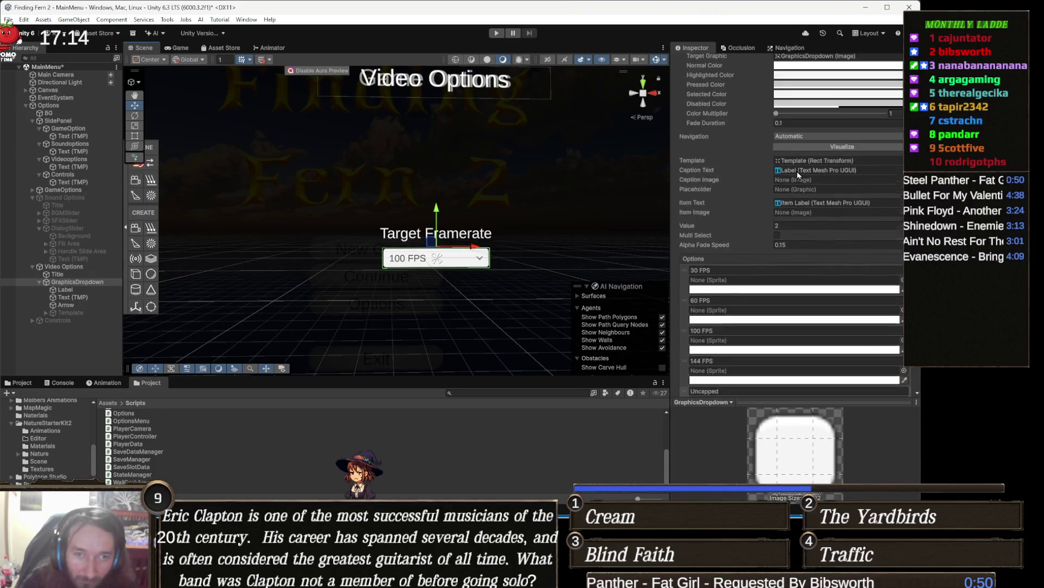
pyautogui.scroll(2, 806, 162)
pyautogui.scroll(4, 805, 159)
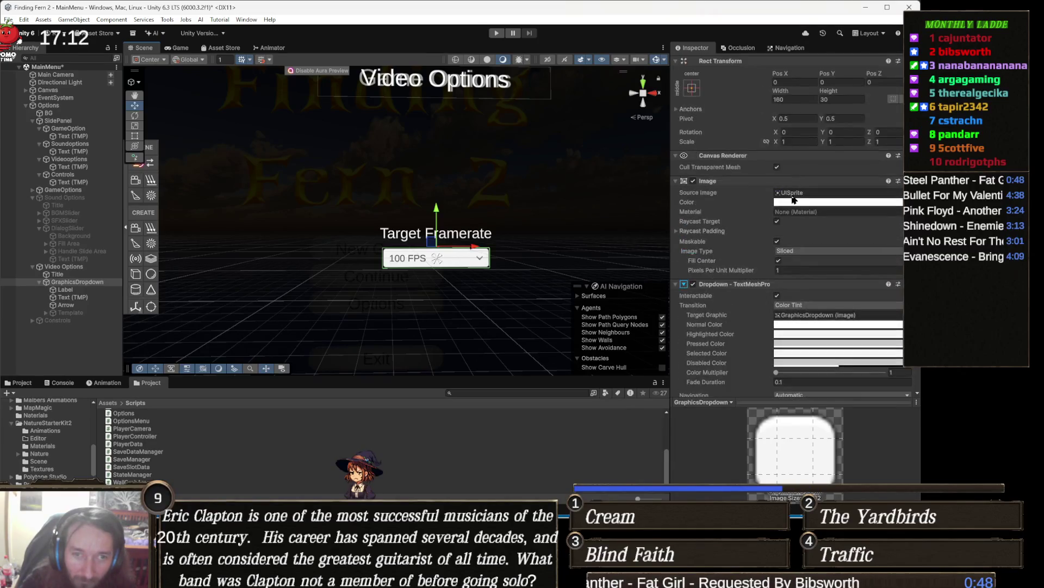
pyautogui.click(836, 83)
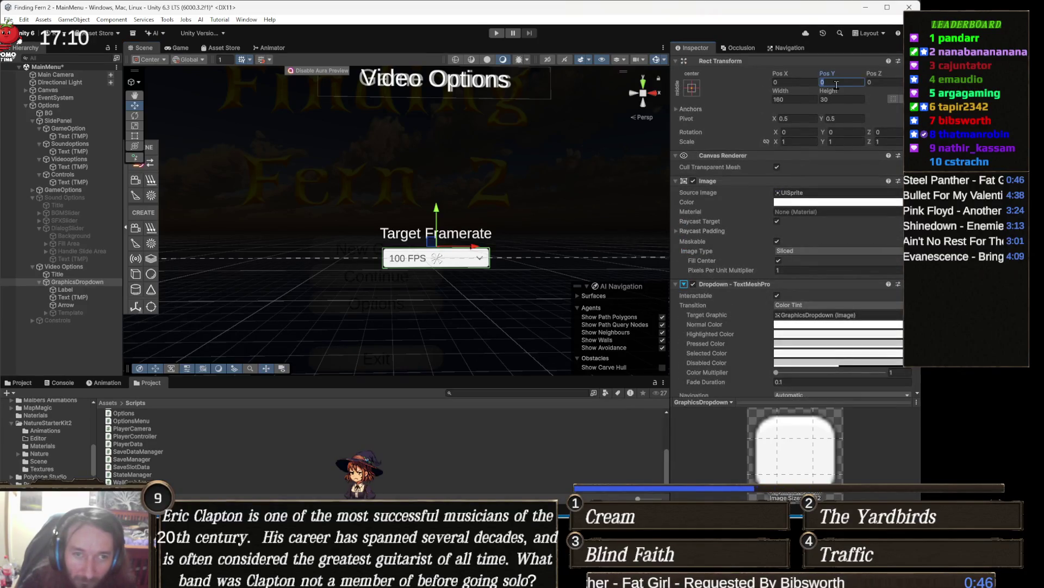
pyautogui.write('50')
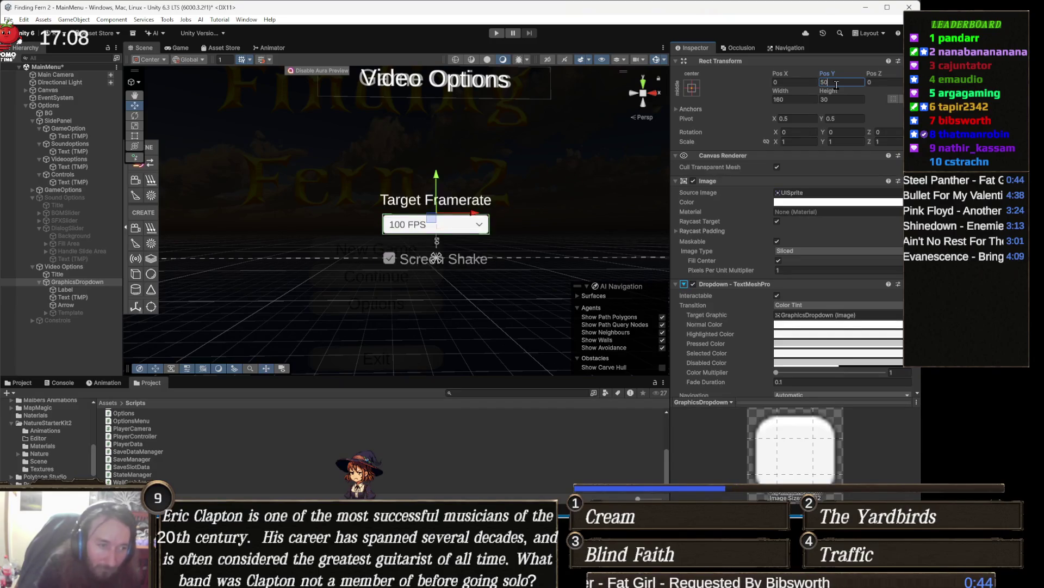
pyautogui.moveTo(449, 91); pyautogui.dragTo(449, 66)
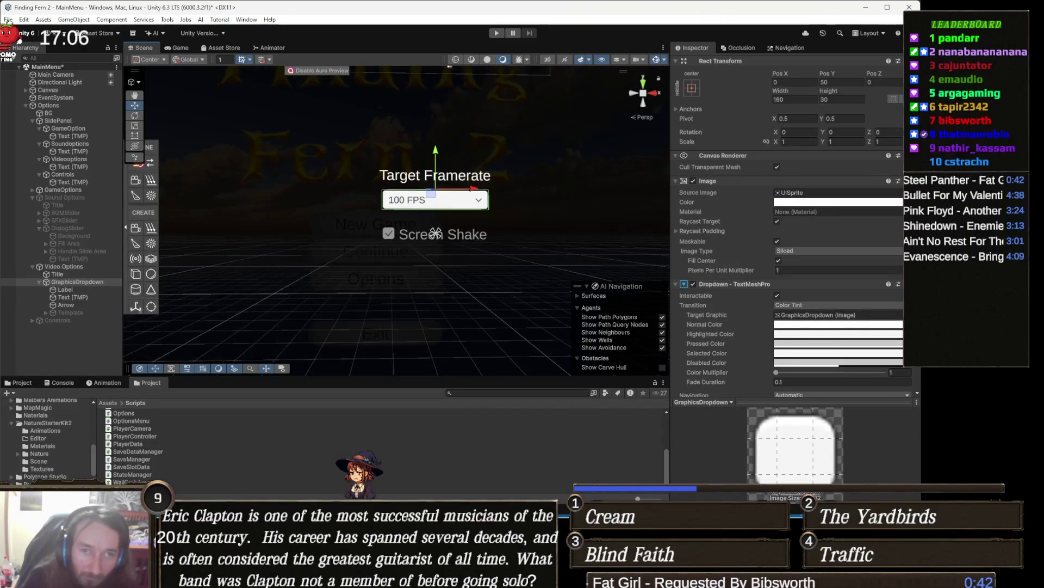
# - Duplicate the dropdown, place the copy at Pos Y -50, and expand its children
pyautogui.hotkey('ctrl', 'd')
pyautogui.click(846, 84)
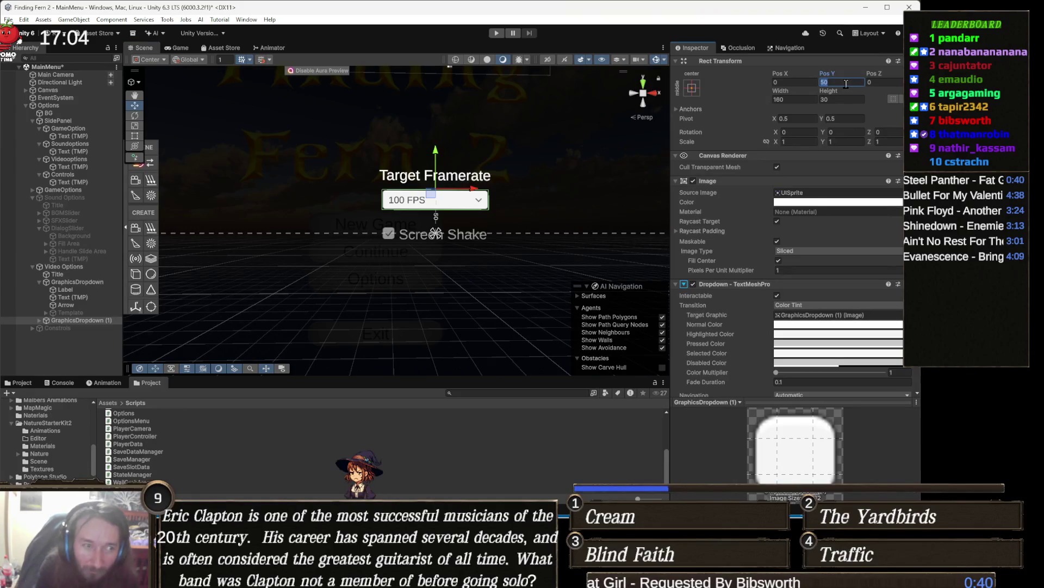
pyautogui.write('-50')
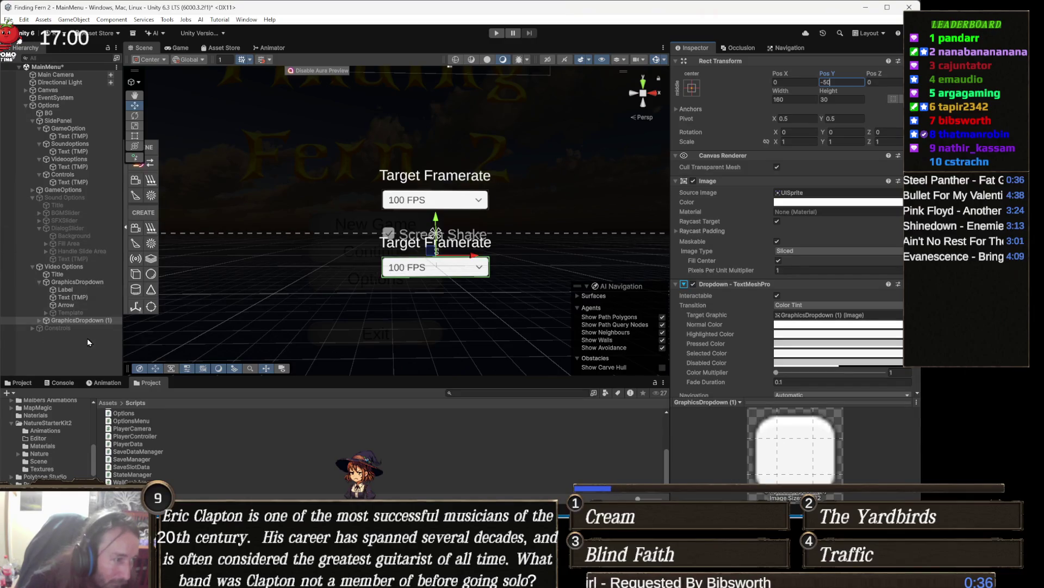
pyautogui.press('Right')
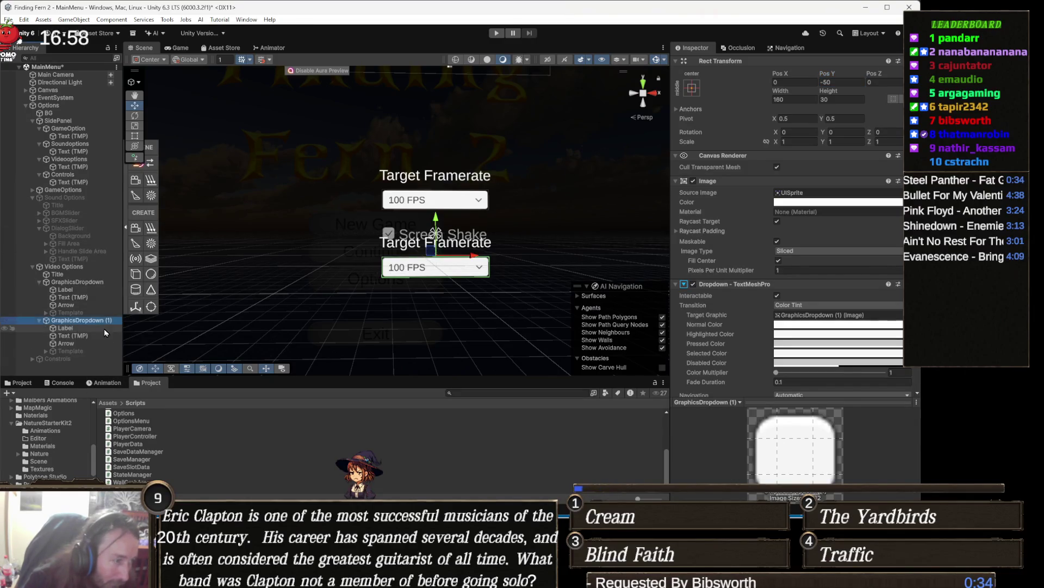
pyautogui.click(101, 329)
# - Caption the duplicated dropdown 'Screen Mode', then switch to Visual Studio
pyautogui.click(89, 344)
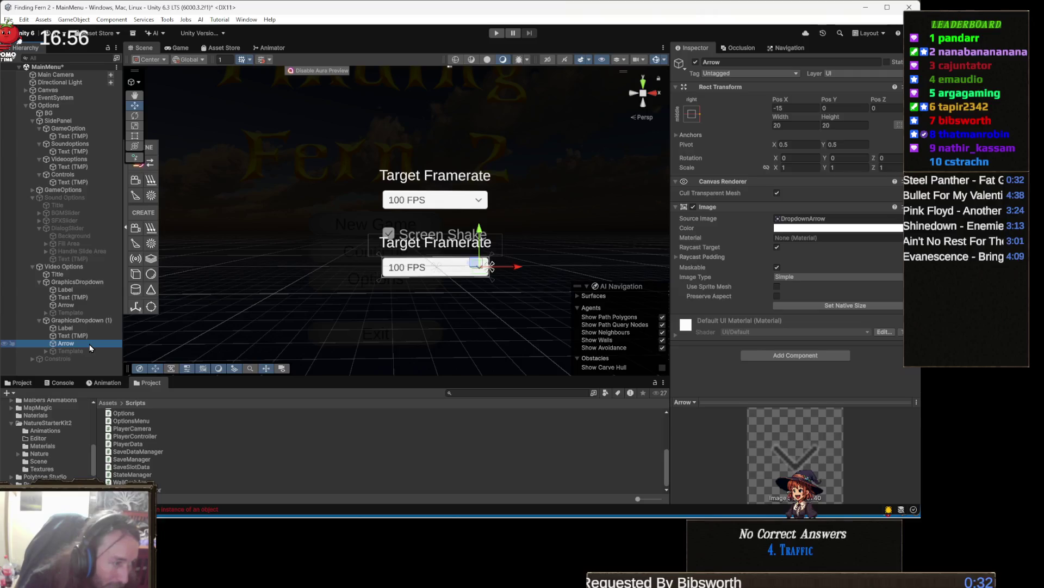
pyautogui.click(92, 338)
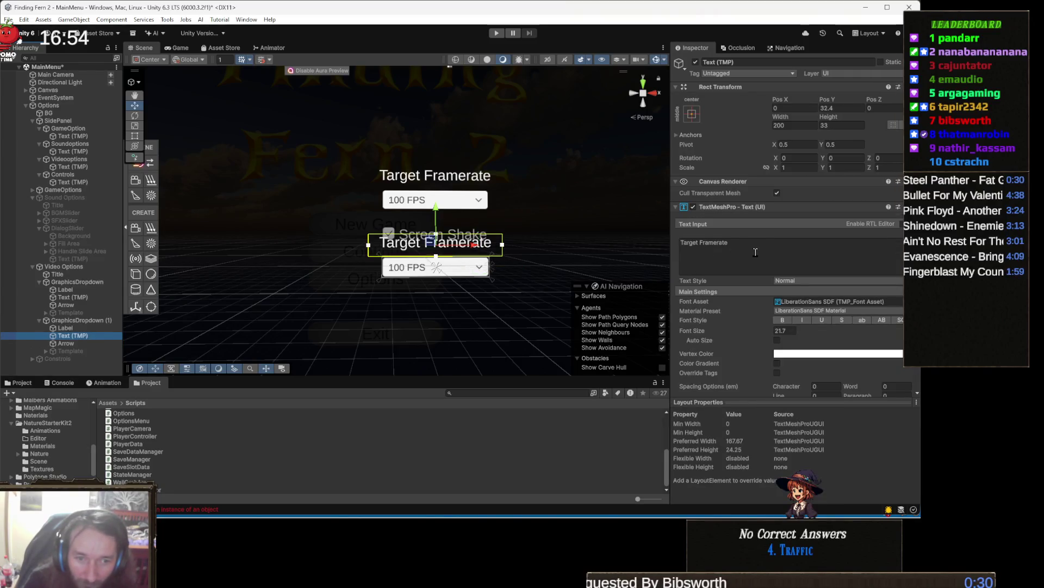
pyautogui.click(754, 249)
pyautogui.write('Fu')
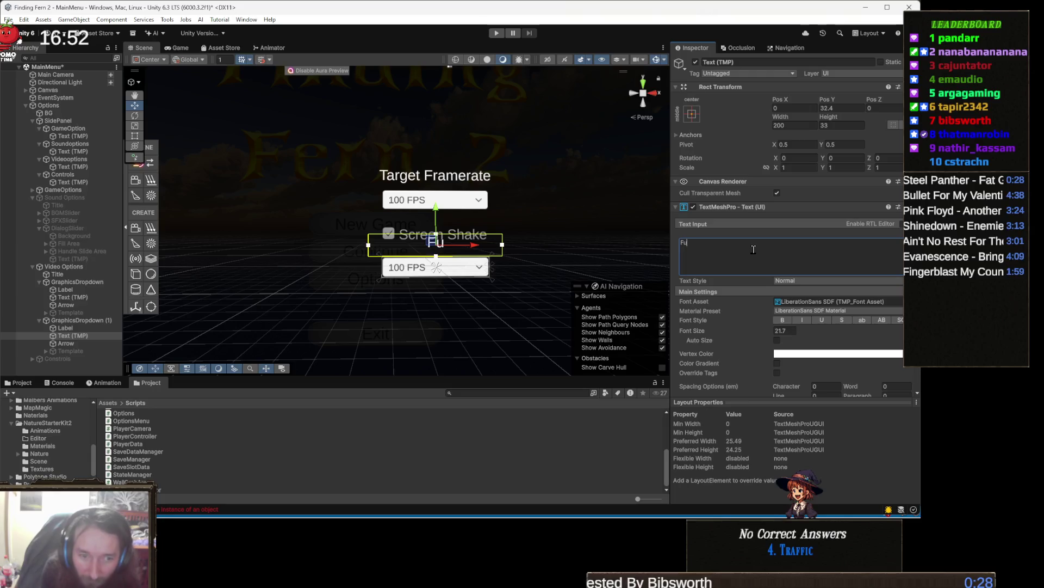
pyautogui.write('ll Sc')
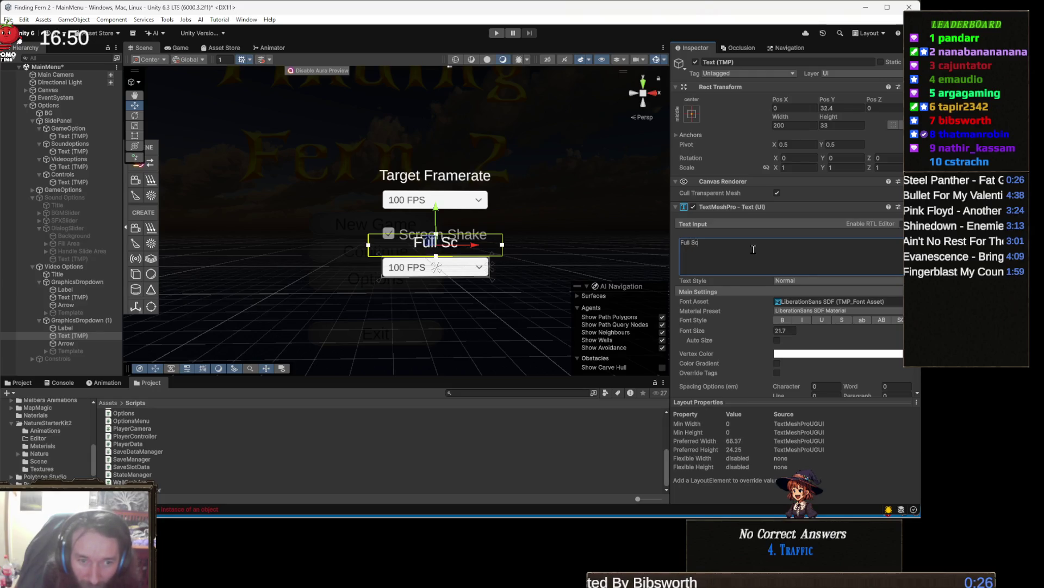
pyautogui.write('reen Mode')
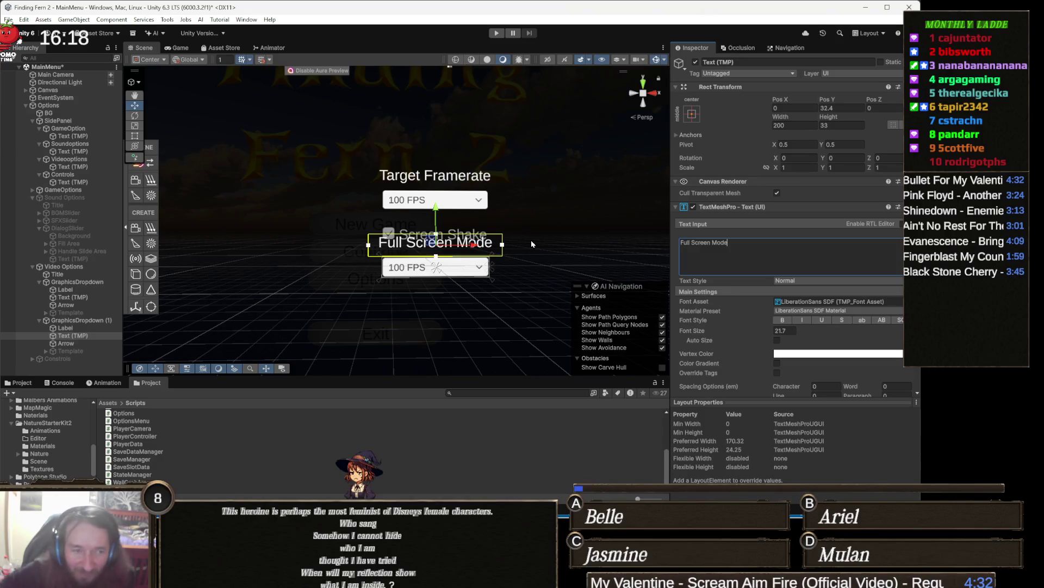
pyautogui.hotkey('ctrl', 'a')
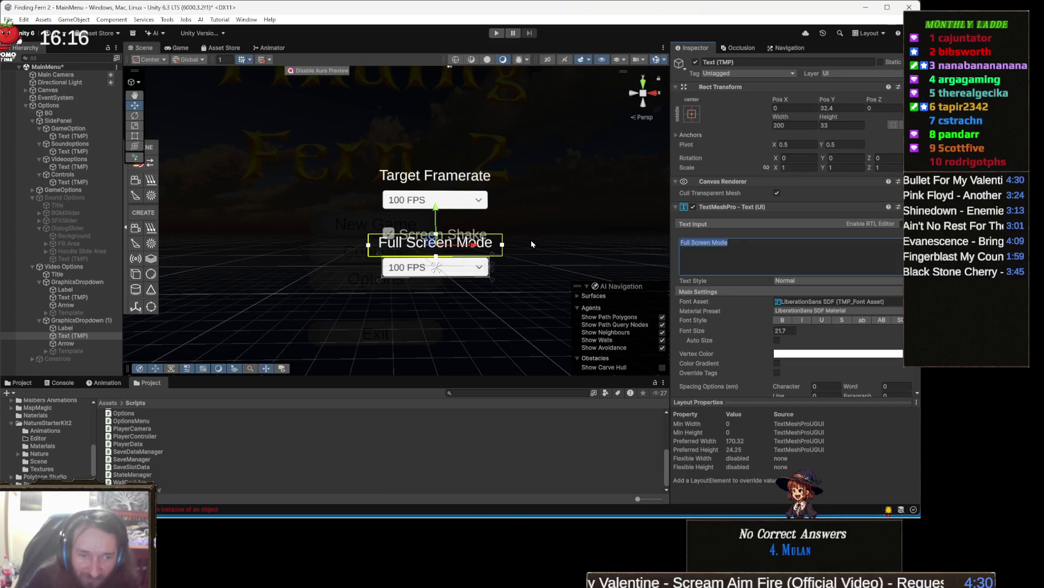
pyautogui.press('Home')
pyautogui.press('Delete')
pyautogui.press('Delete')
pyautogui.press('Delete')
pyautogui.press('Delete')
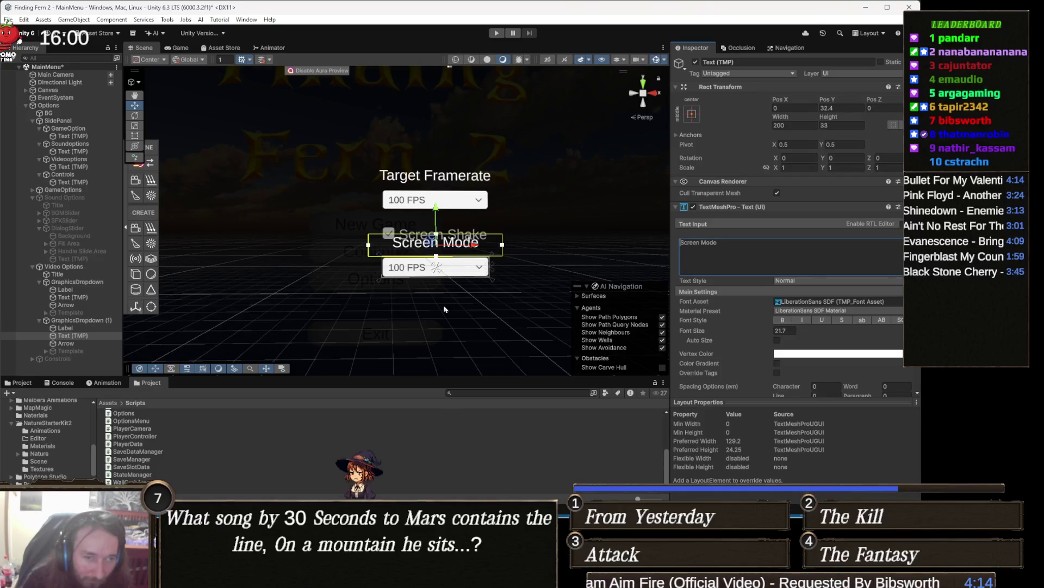
pyautogui.hotkey('alt', 'Tab')
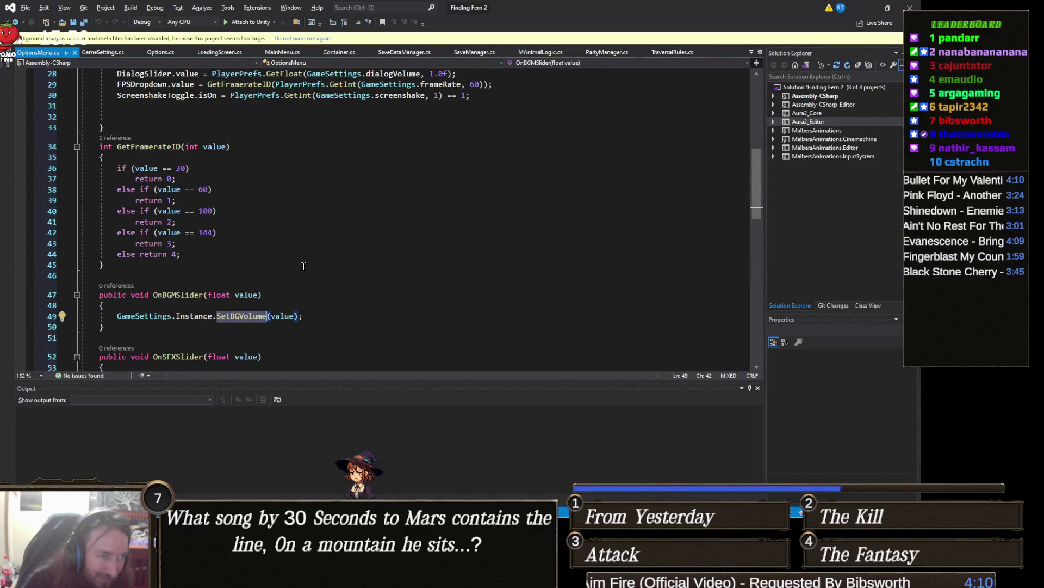
# - In Init(), start a FullScreenMode line and browse its FullScreenWindow, MaximizedWindow and Windowed values
pyautogui.scroll(3, 303, 266)
pyautogui.click(511, 194)
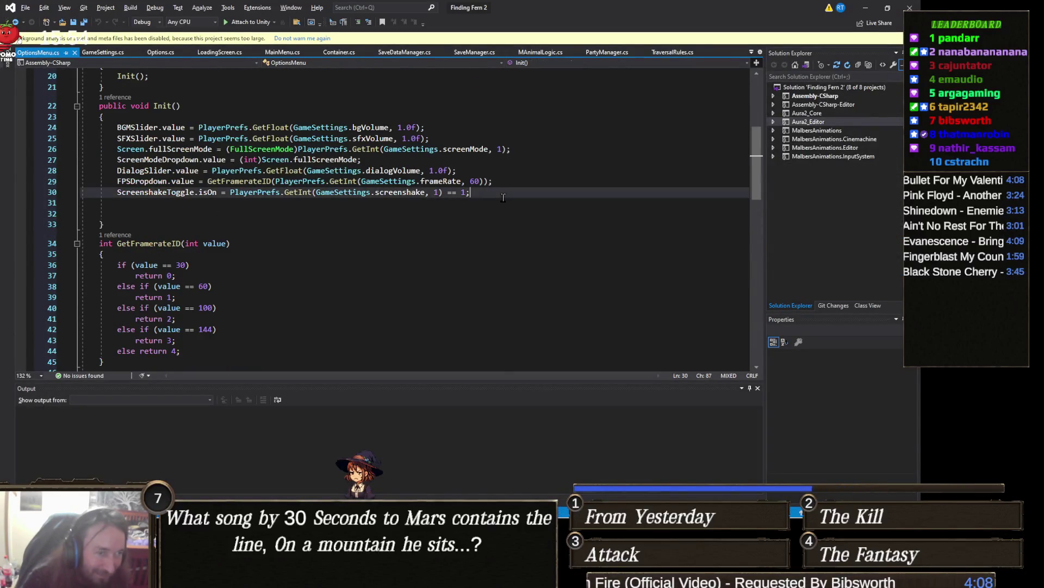
pyautogui.press('Down')
pyautogui.write('ScreenMode')
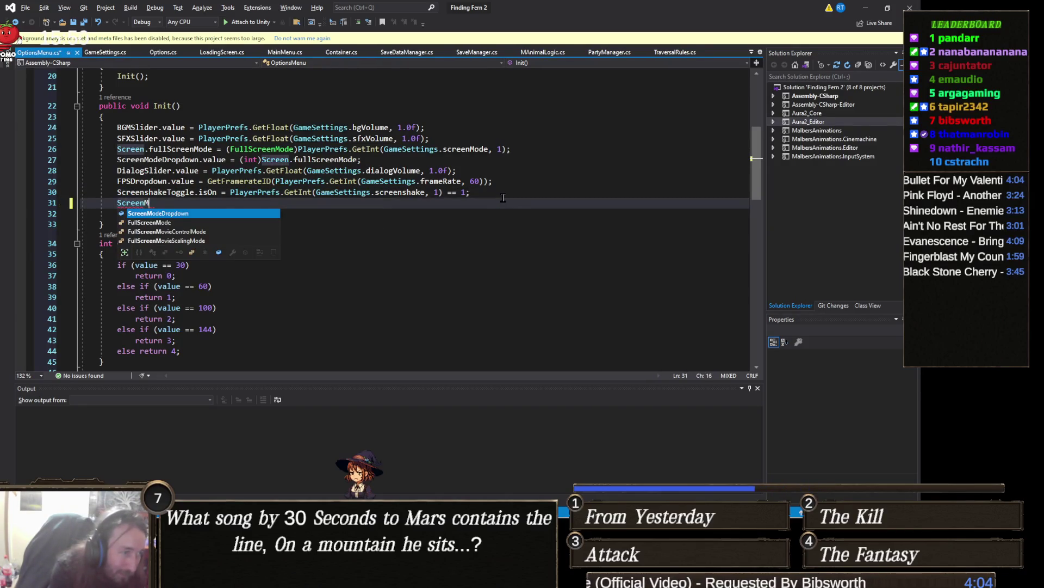
pyautogui.press('Down')
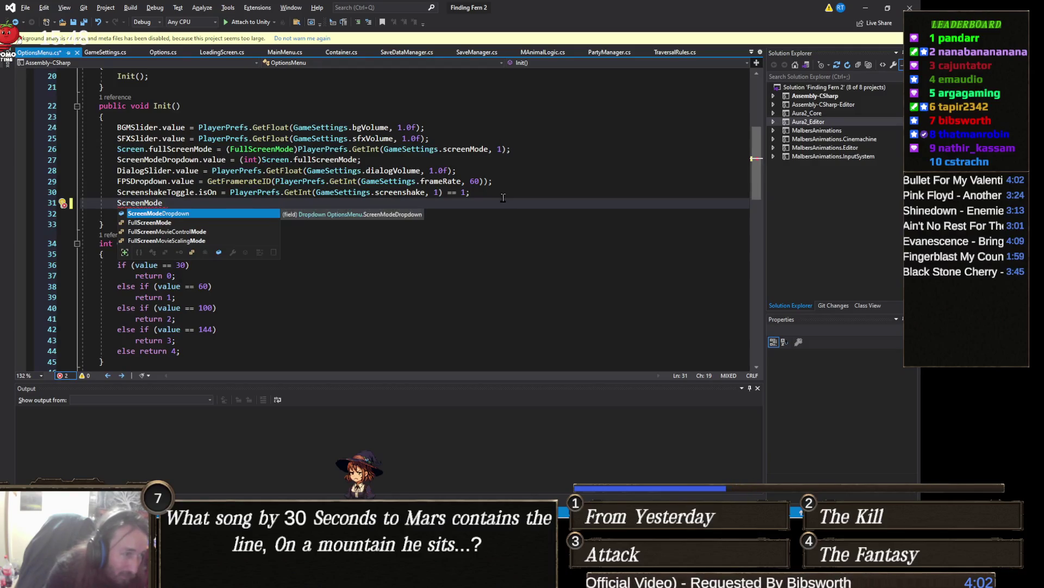
pyautogui.write('.')
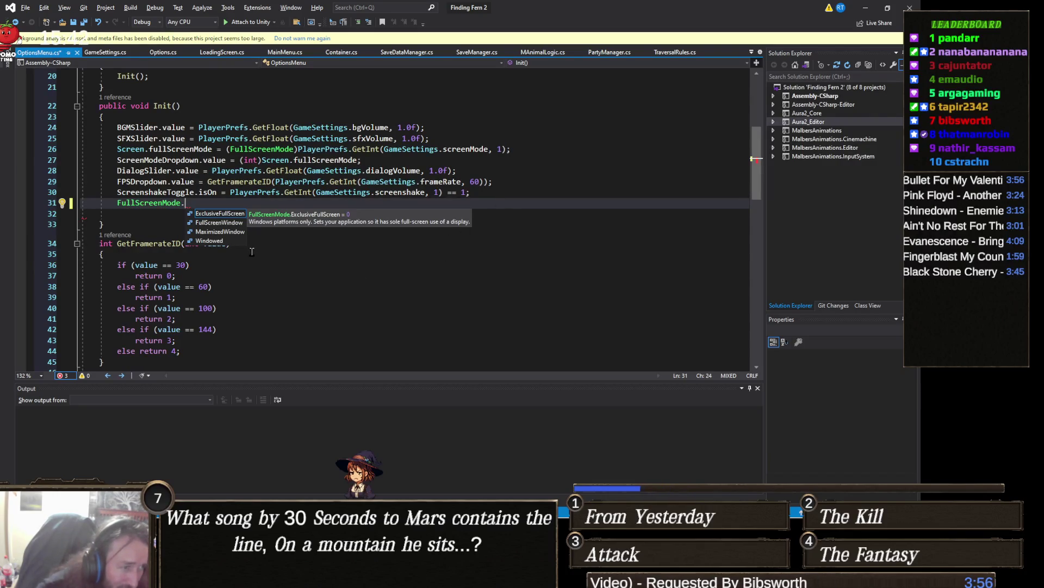
pyautogui.press('Down')
pyautogui.press('Down')
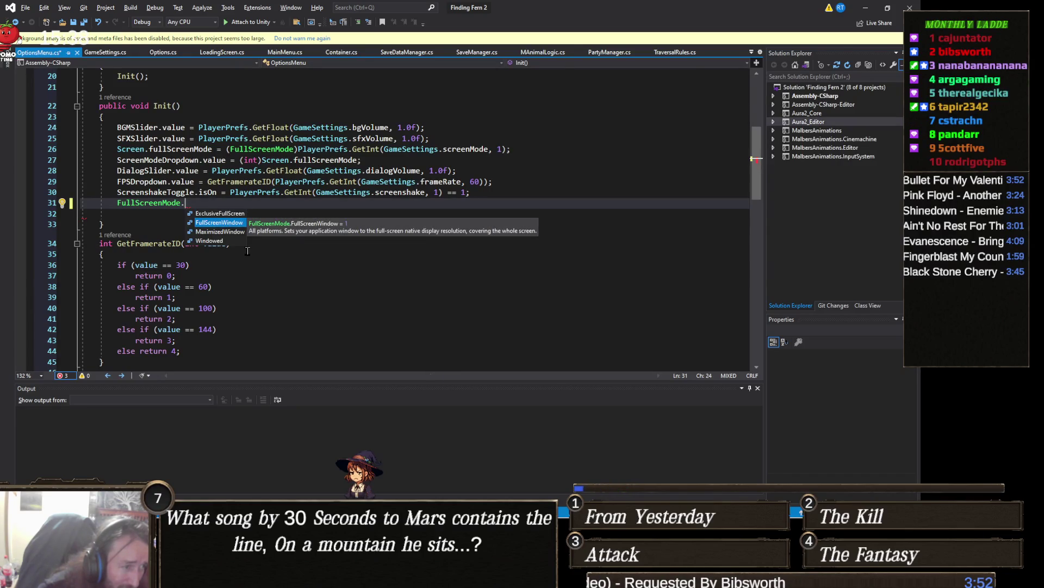
pyautogui.press('Down')
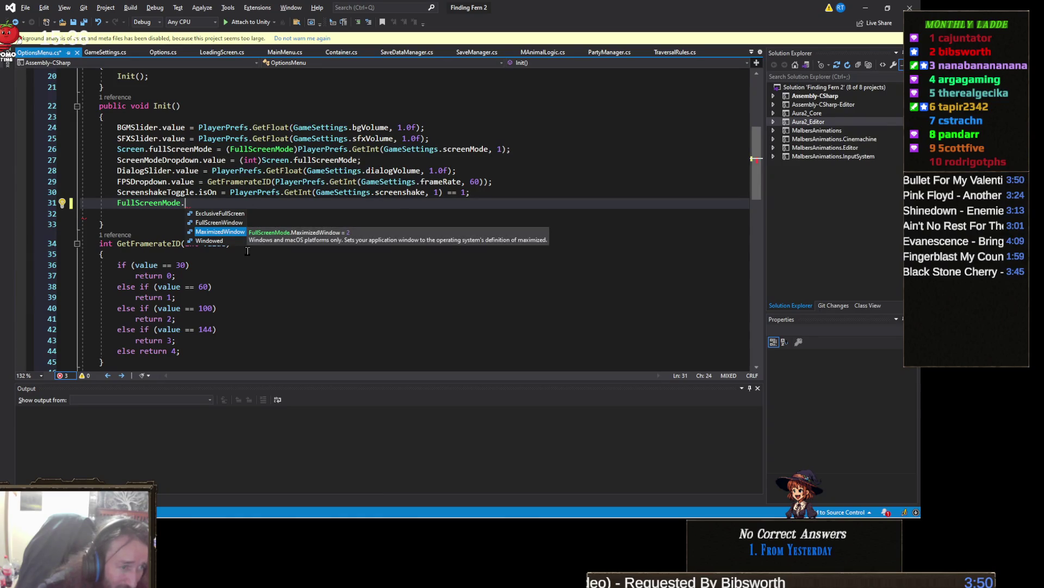
pyautogui.press('Up')
pyautogui.press('Down')
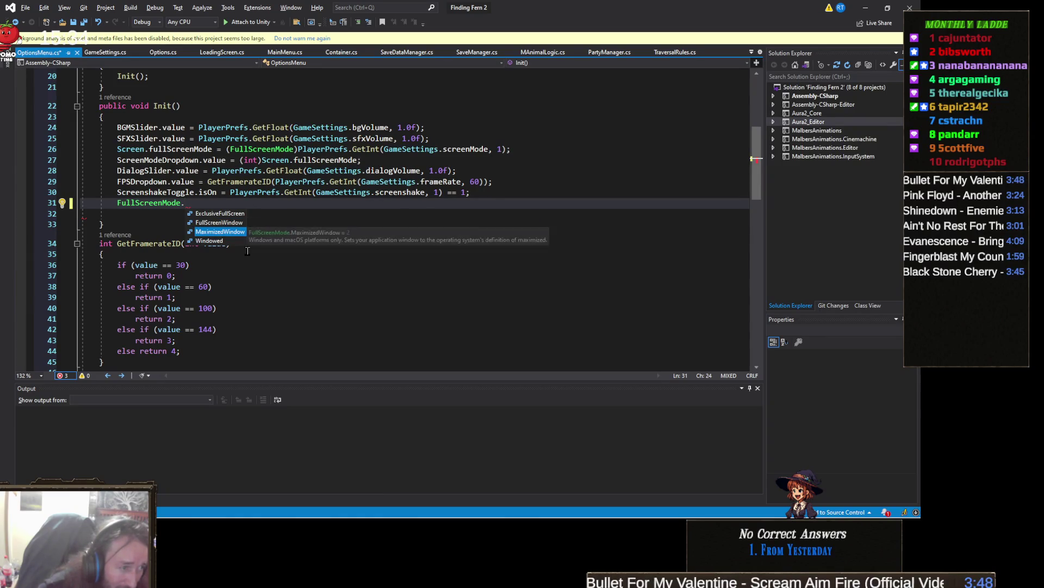
pyautogui.press('Down')
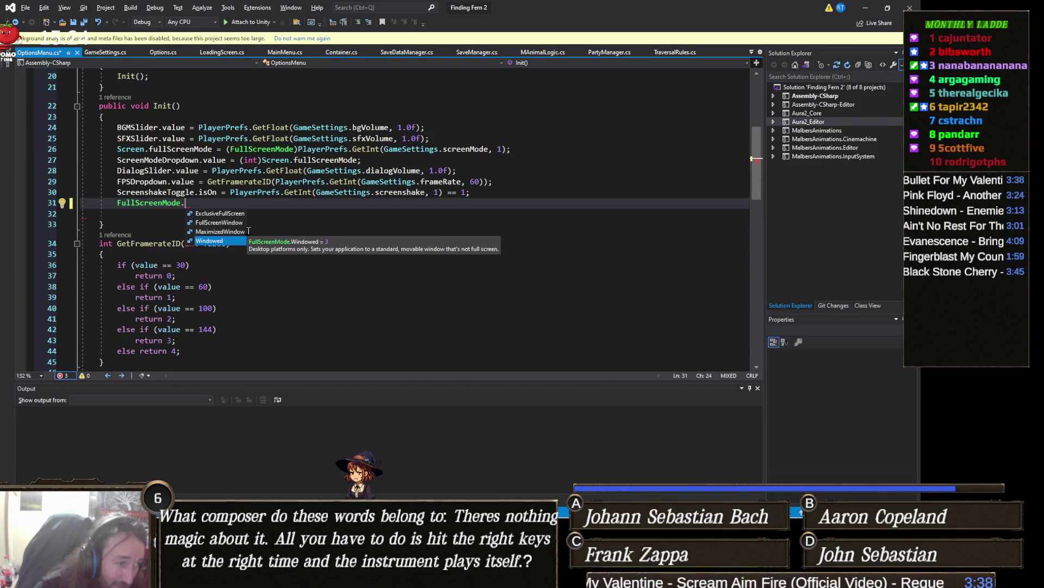
pyautogui.hotkey('alt', 'Tab')
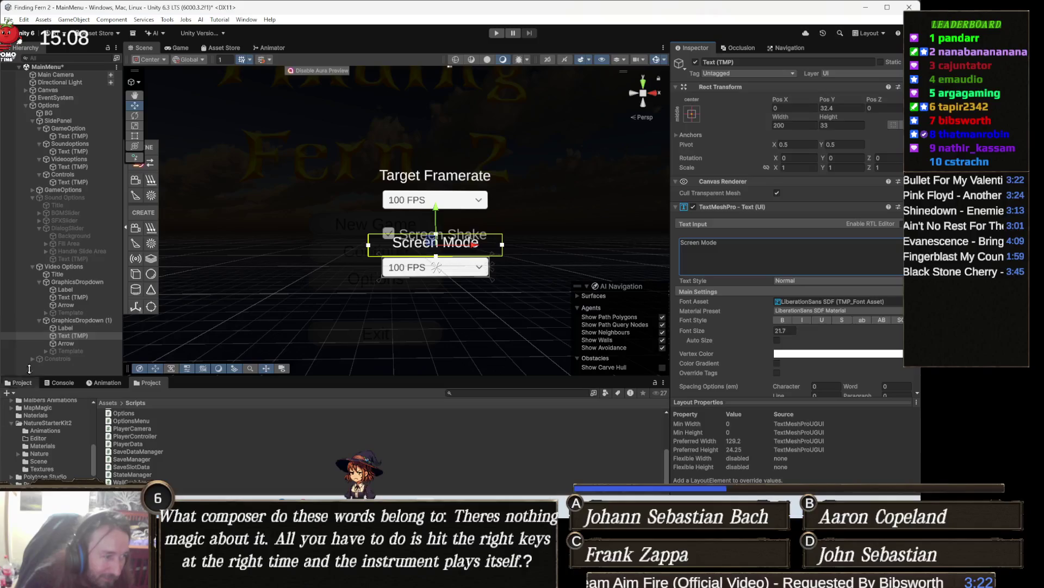
# - Rename the copied dropdown's first option to 'Full Screen' and set its Value to 0
pyautogui.click(105, 321)
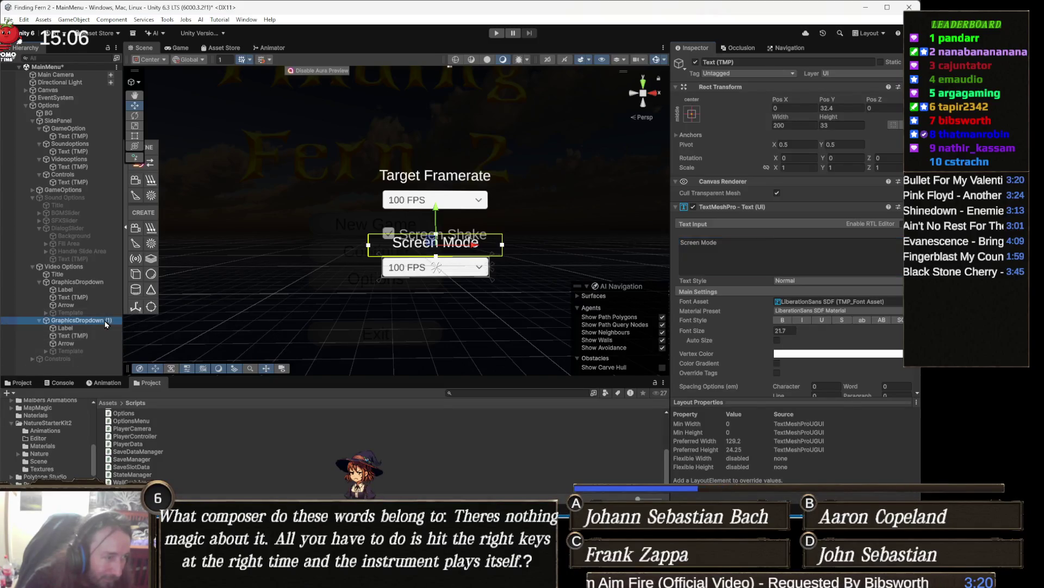
pyautogui.scroll(-3, 860, 303)
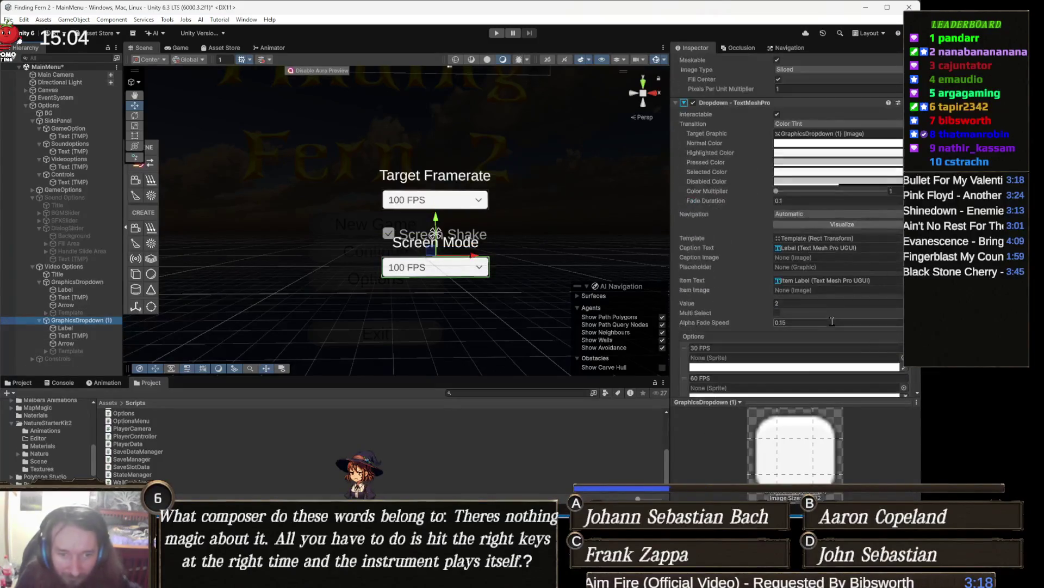
pyautogui.scroll(-3, 795, 341)
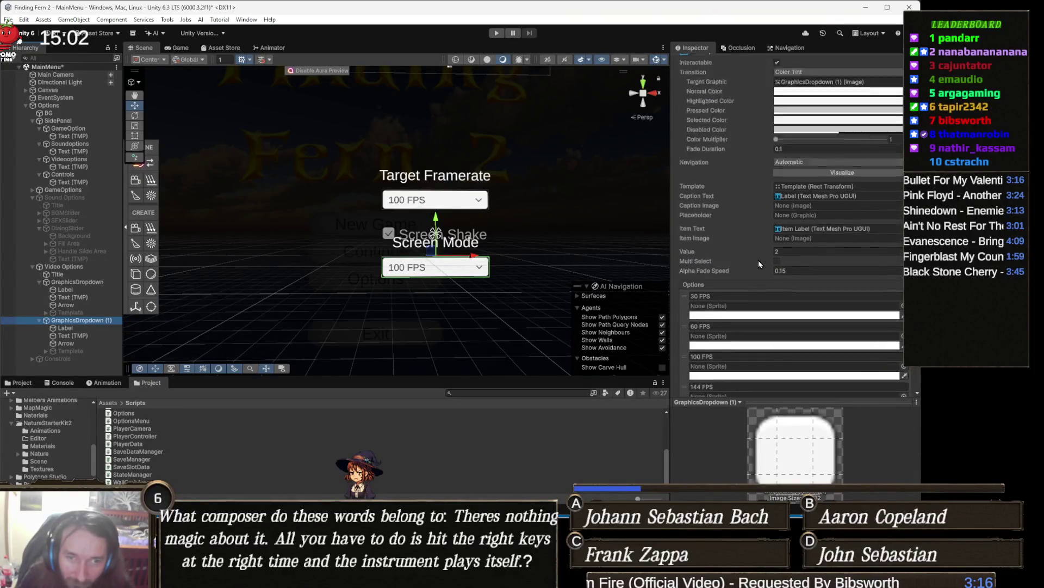
pyautogui.scroll(-1, 758, 260)
pyautogui.click(727, 218)
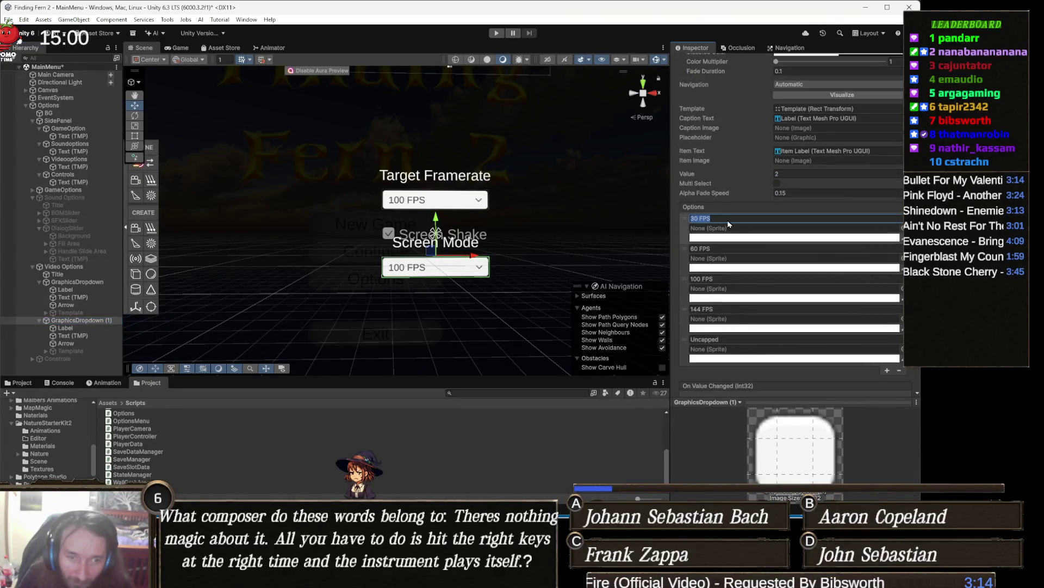
pyautogui.write('Full Screen')
pyautogui.click(784, 173)
pyautogui.press('BackSpace')
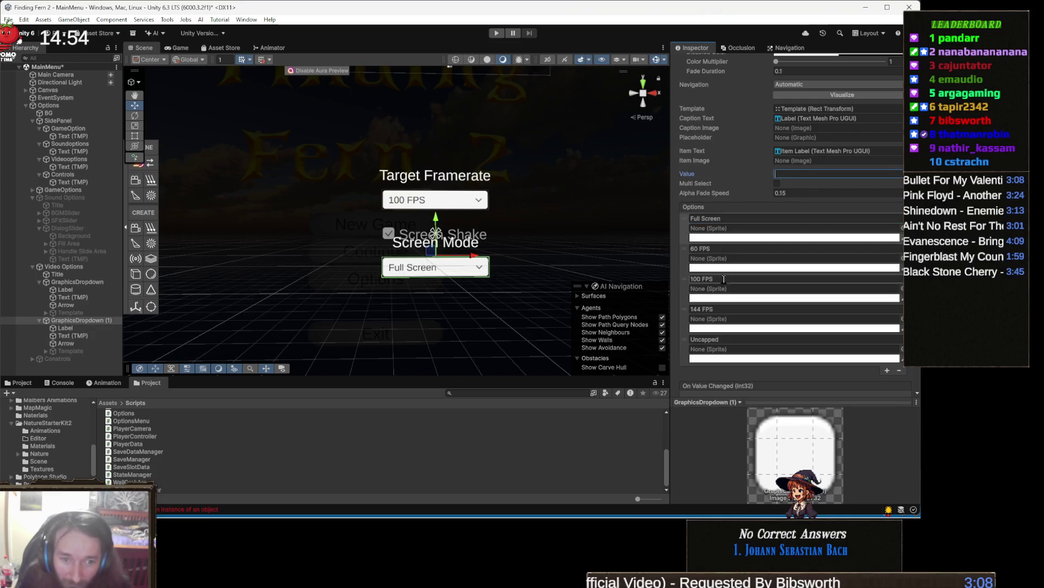
pyautogui.click(702, 279)
# - Rename the second and third options to 'Full Windowed' and 'Max Windowed'
pyautogui.click(721, 248)
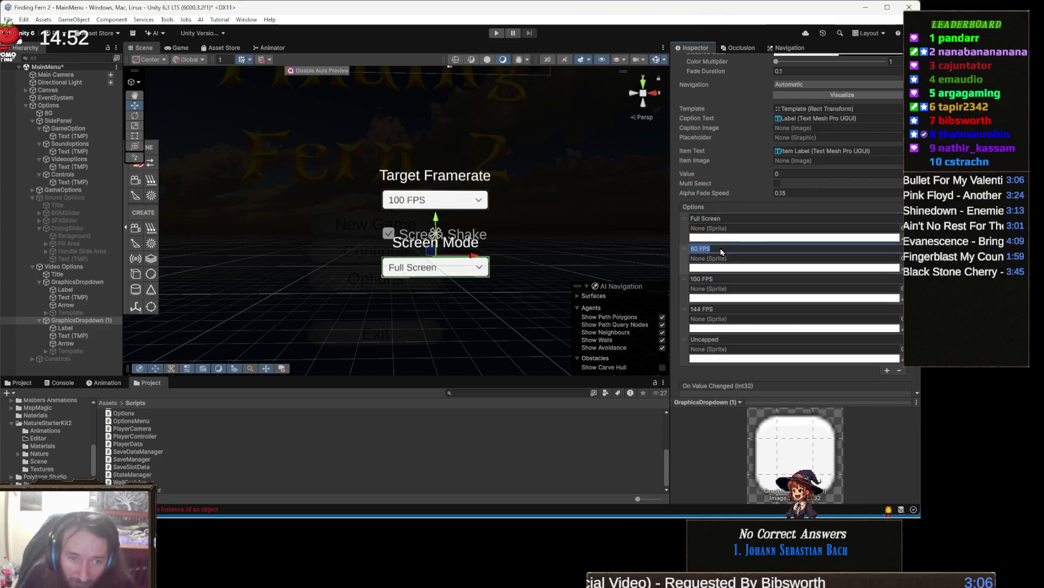
pyautogui.write('Windowed')
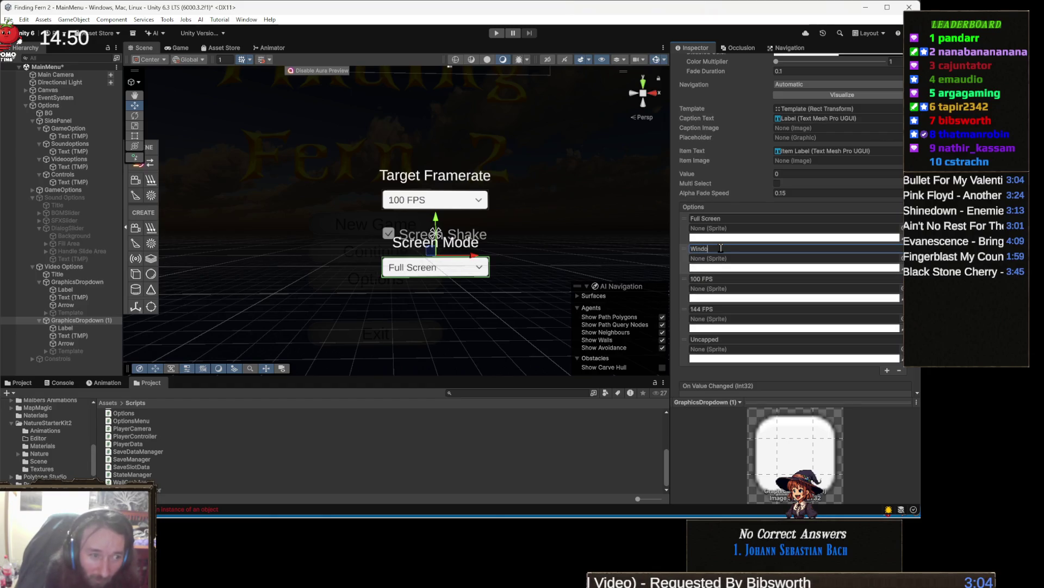
pyautogui.write(' Fu')
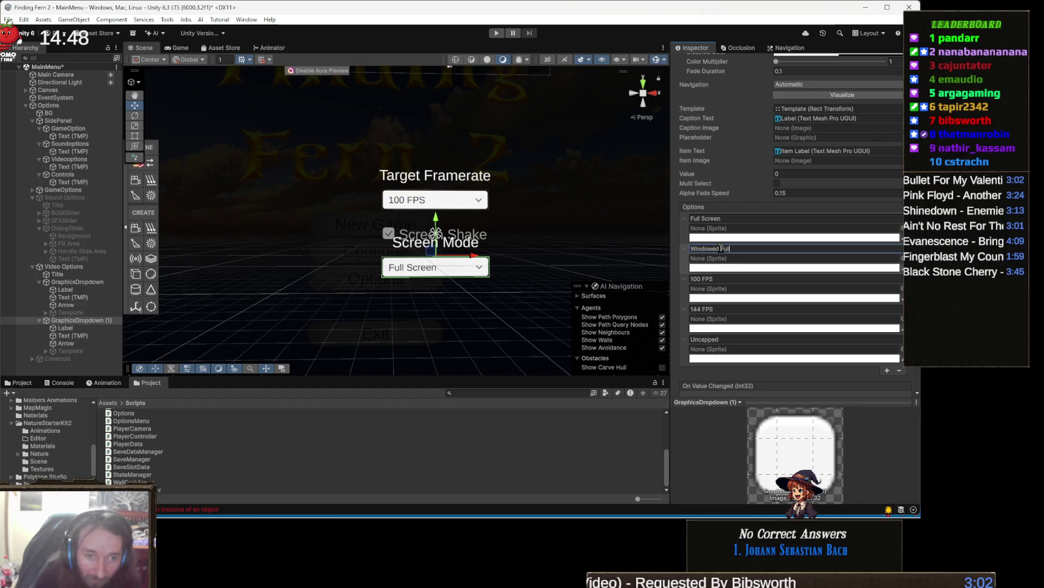
pyautogui.write('ll')
pyautogui.click(723, 278)
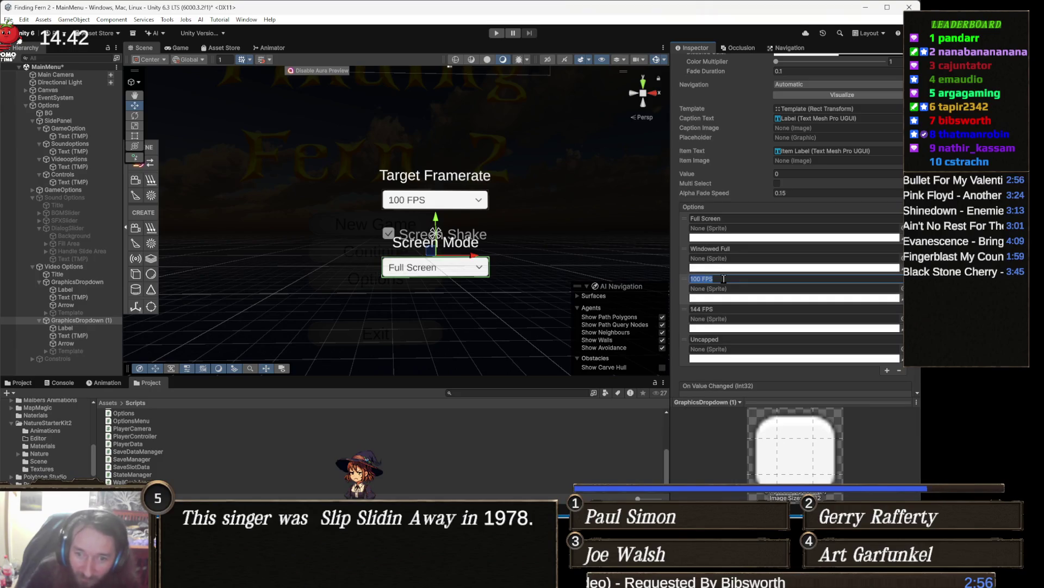
pyautogui.click(735, 249)
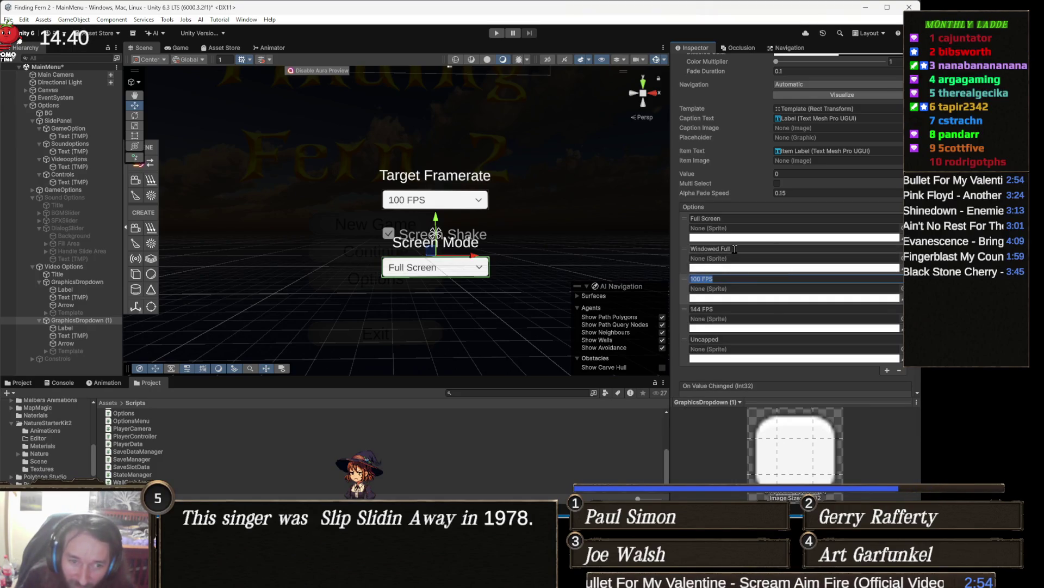
pyautogui.write('Full')
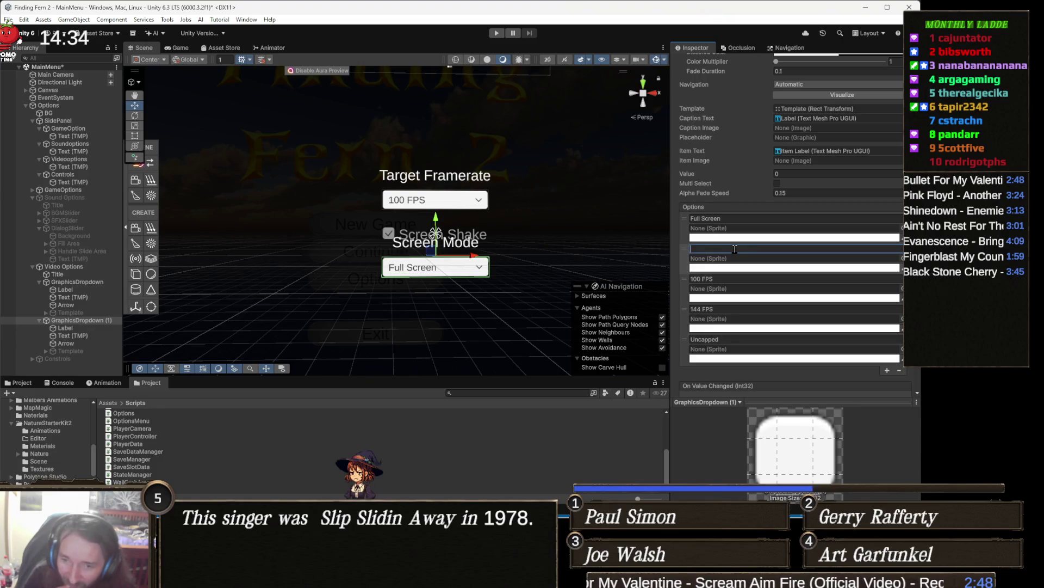
pyautogui.write('Full Windowed')
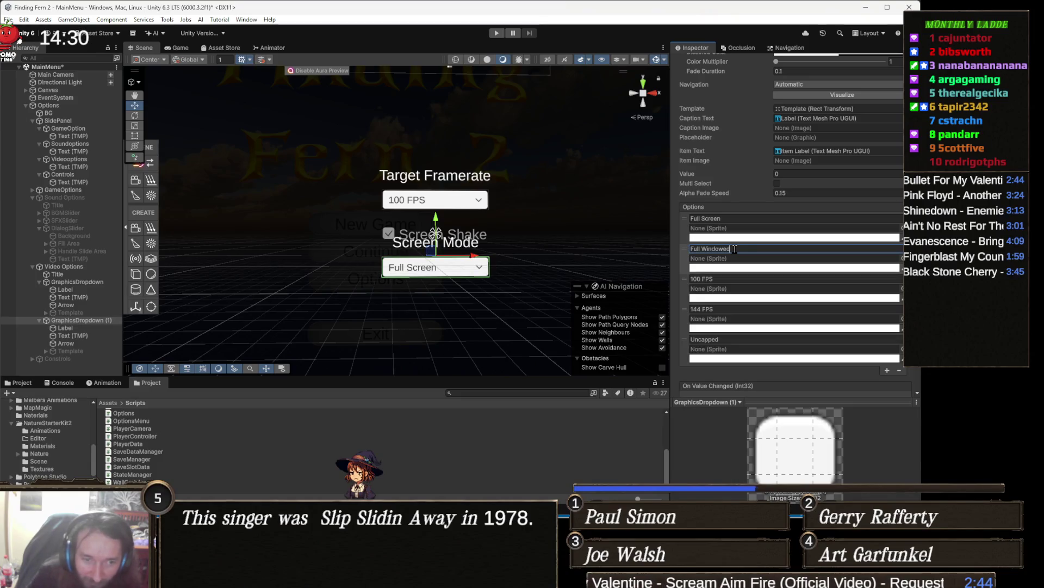
pyautogui.click(729, 278)
pyautogui.write('Max Windowed')
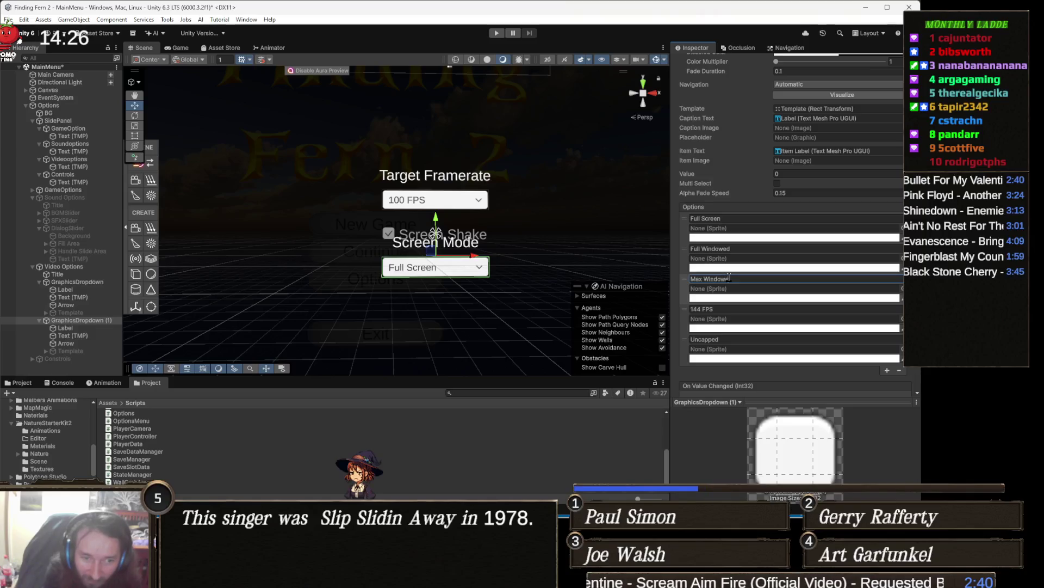
# - Remove the surplus option and rename the last one to 'Windowed'
pyautogui.click(721, 309)
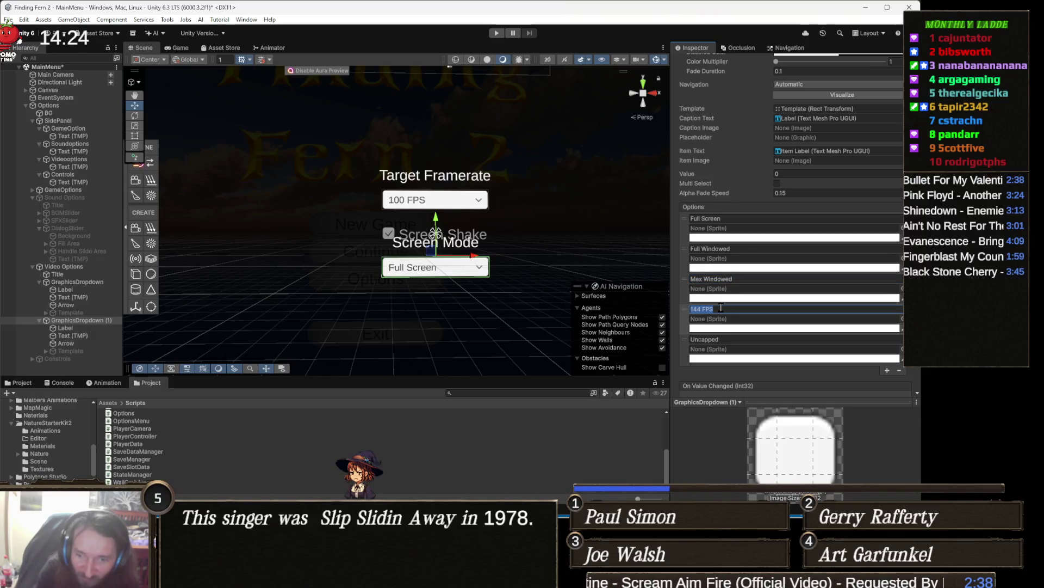
pyautogui.write('Windowed')
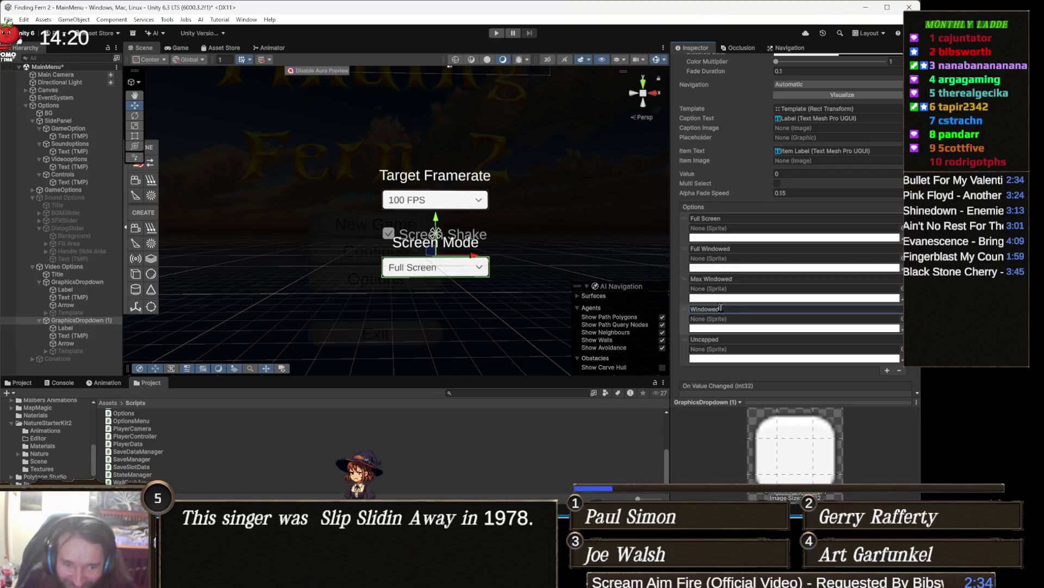
pyautogui.click(899, 370)
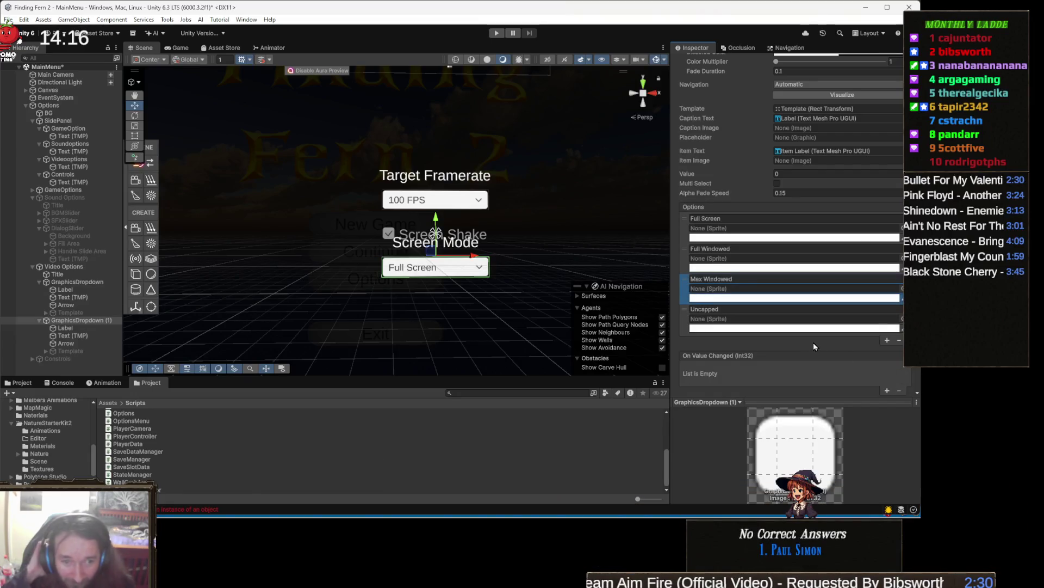
pyautogui.click(738, 309)
pyautogui.write('Windowed')
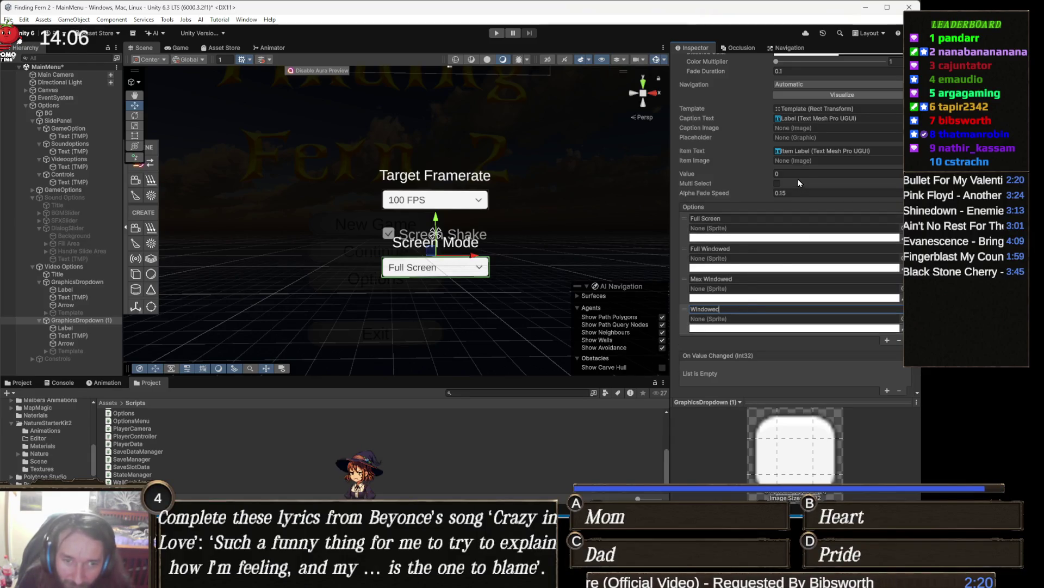
pyautogui.moveTo(415, 294); pyautogui.dragTo(441, 279)
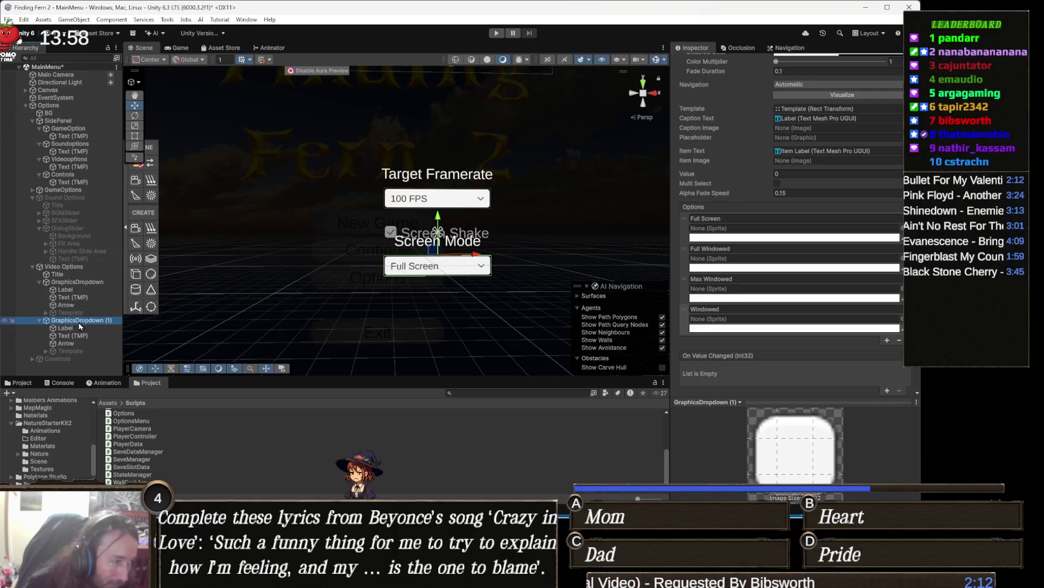
# - Rename the duplicated GraphicsDropdown (1) to ScreenModeDropdown in the Hierarchy
pyautogui.press('F2')
pyautogui.write('ScreenMo')
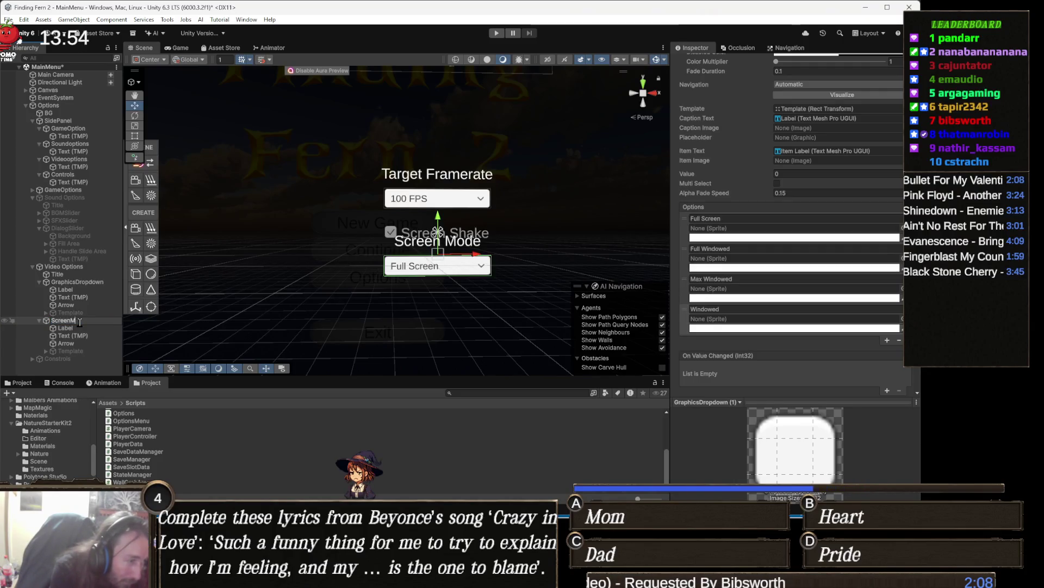
pyautogui.write('deDropdown')
pyautogui.press('Return')
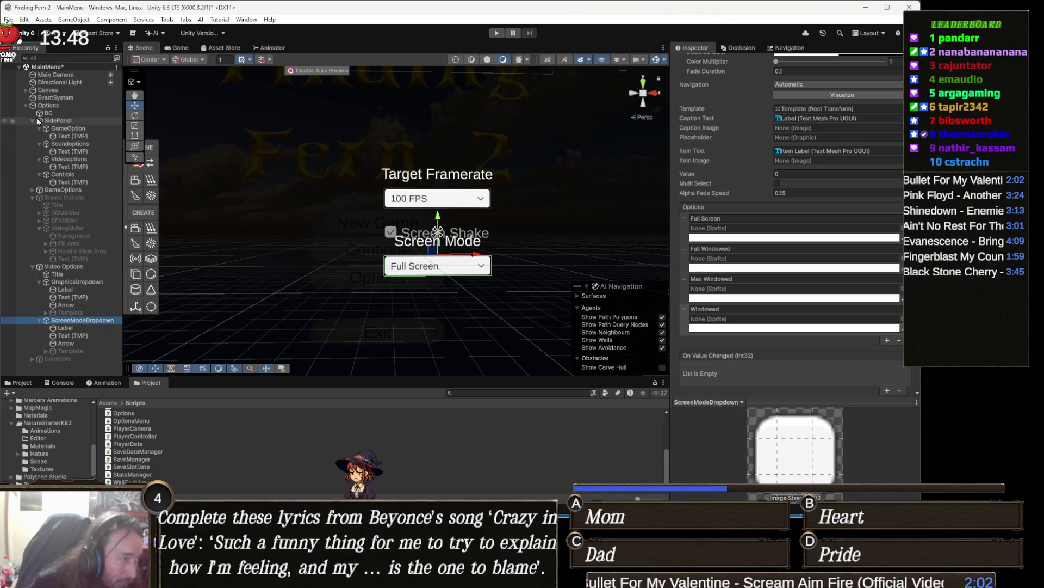
# - Select Options, try linking GraphicsDropdown to the Screen Mode Dropdown slot, and inspect its components
pyautogui.click(65, 106)
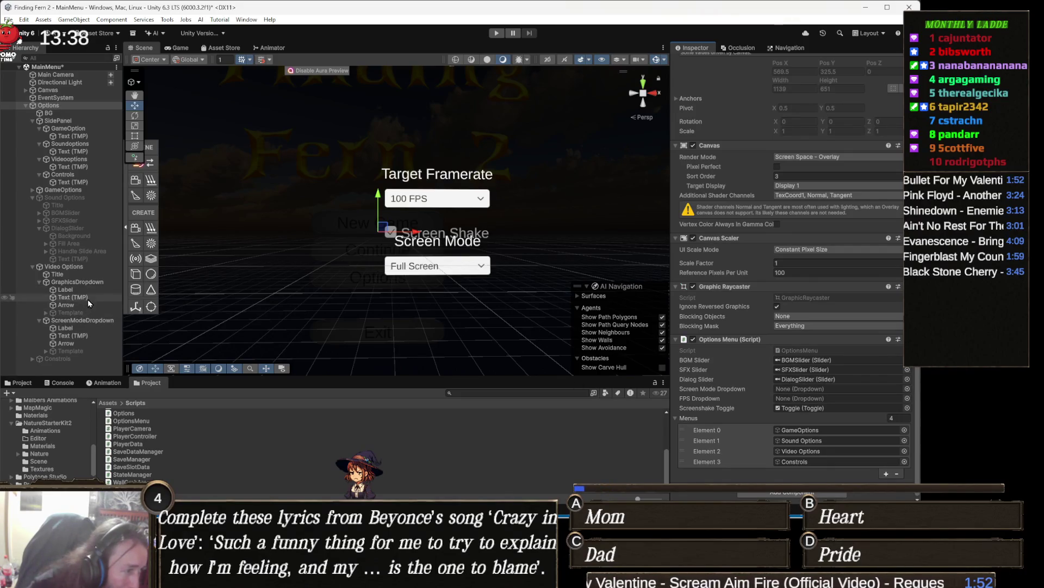
pyautogui.moveTo(87, 287)
pyautogui.mouseDown()
pyautogui.moveTo(152, 289)
pyautogui.moveTo(674, 397)
pyautogui.moveTo(810, 398)
pyautogui.moveTo(800, 392)
pyautogui.mouseUp()
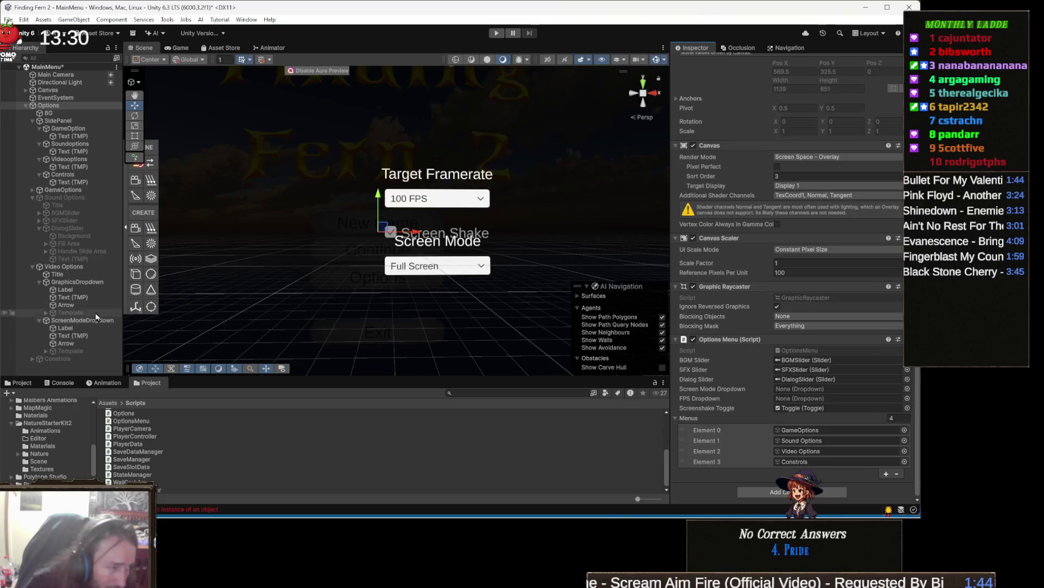
pyautogui.click(79, 281)
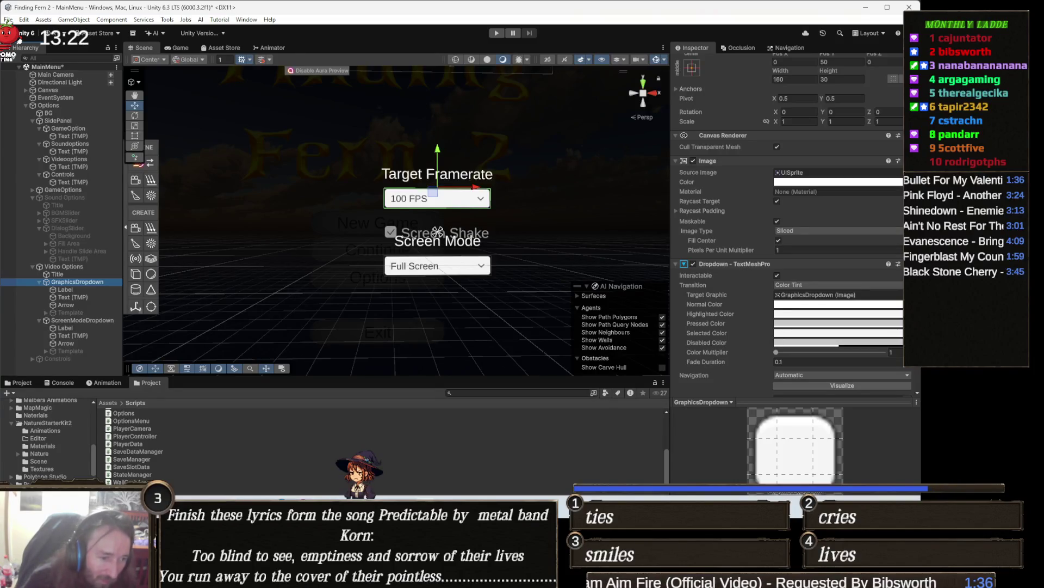
pyautogui.hotkey('alt', 'Tab')
# - Change the dropdown field type on line 6 to TMPro.TMP_Dropdown and save OptionsMenu.cs
pyautogui.scroll(6, 351, 234)
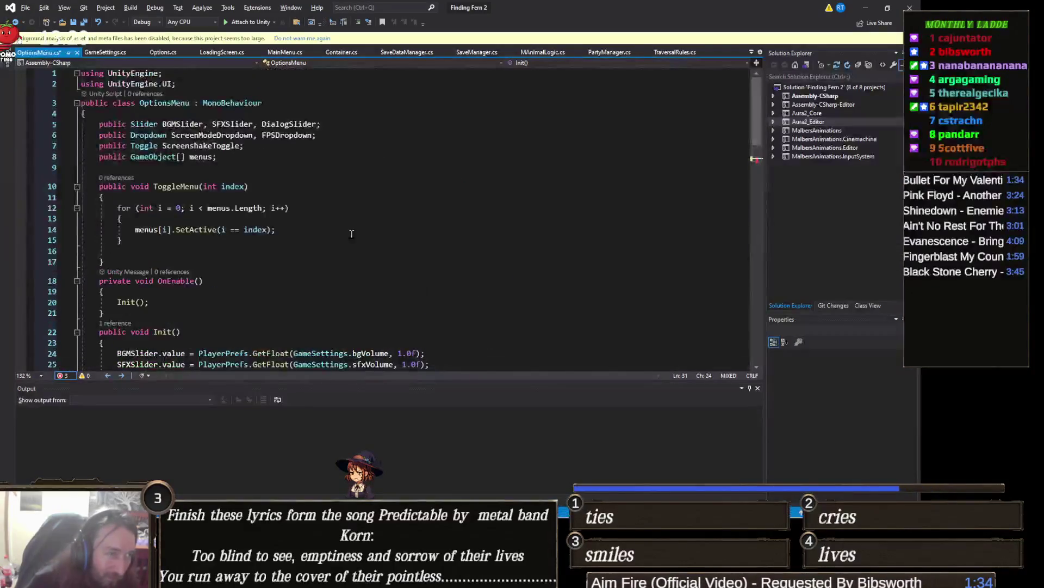
pyautogui.click(160, 136)
pyautogui.hotkey('ctrl', 'BackSpace')
pyautogui.write('TMPro')
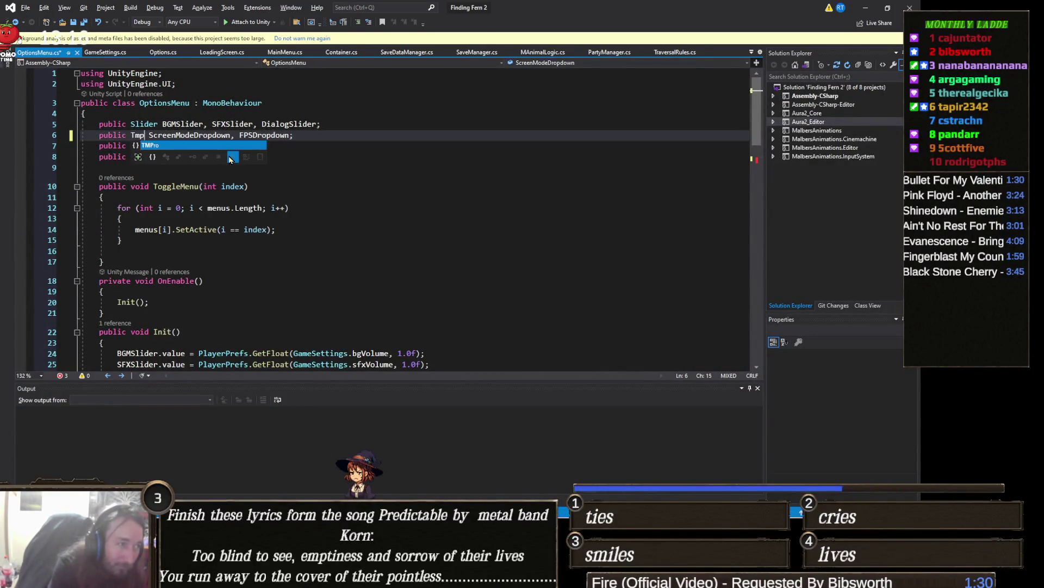
pyautogui.write('.TMP_Dropdown')
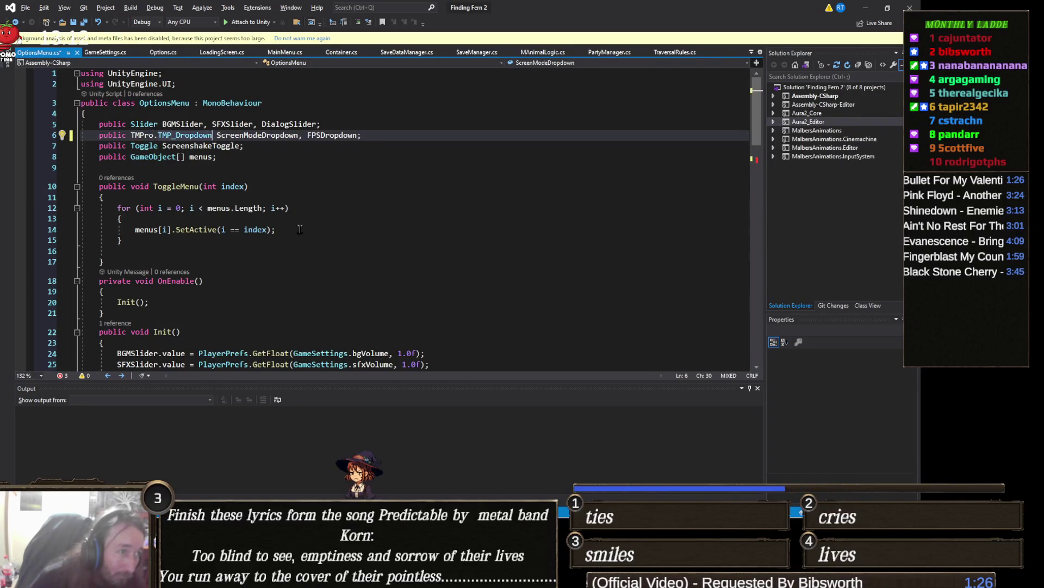
pyautogui.click(337, 229)
pyautogui.hotkey('ctrl', 's')
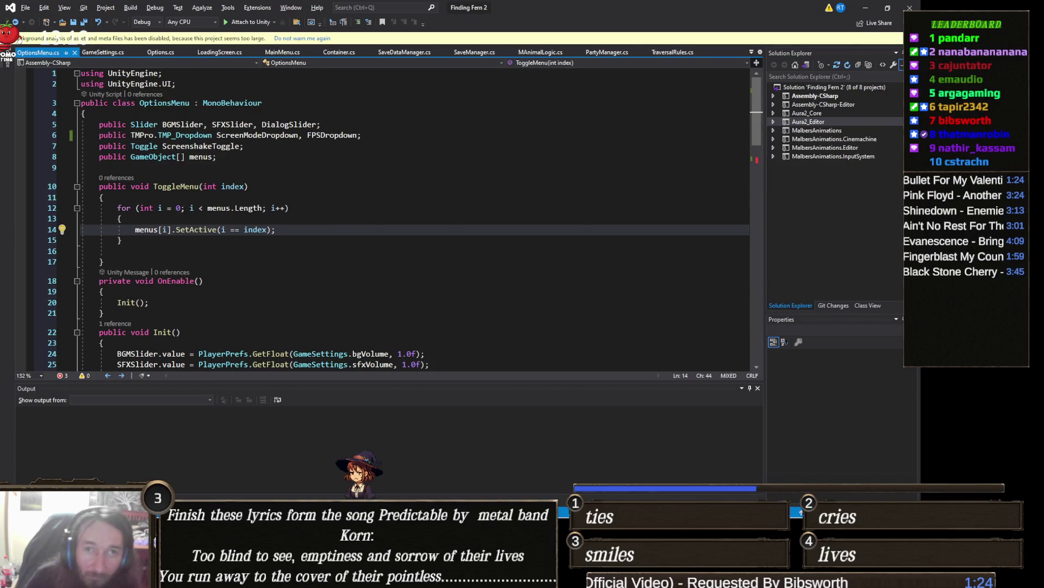
pyautogui.click(865, 8)
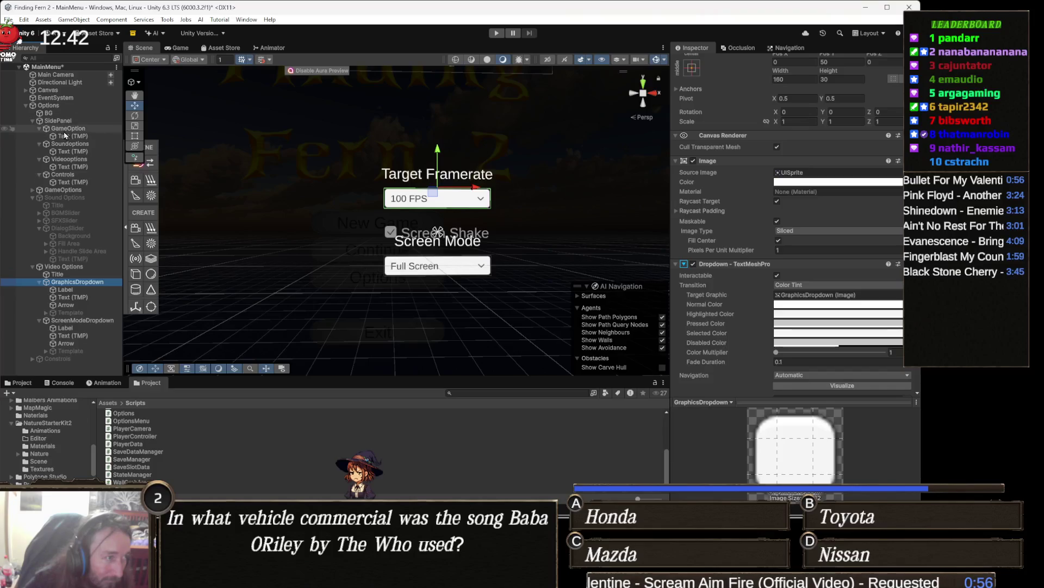
# - Retry assigning GraphicsDropdown on Options, then clear the Console and open the compile error's source
pyautogui.click(67, 105)
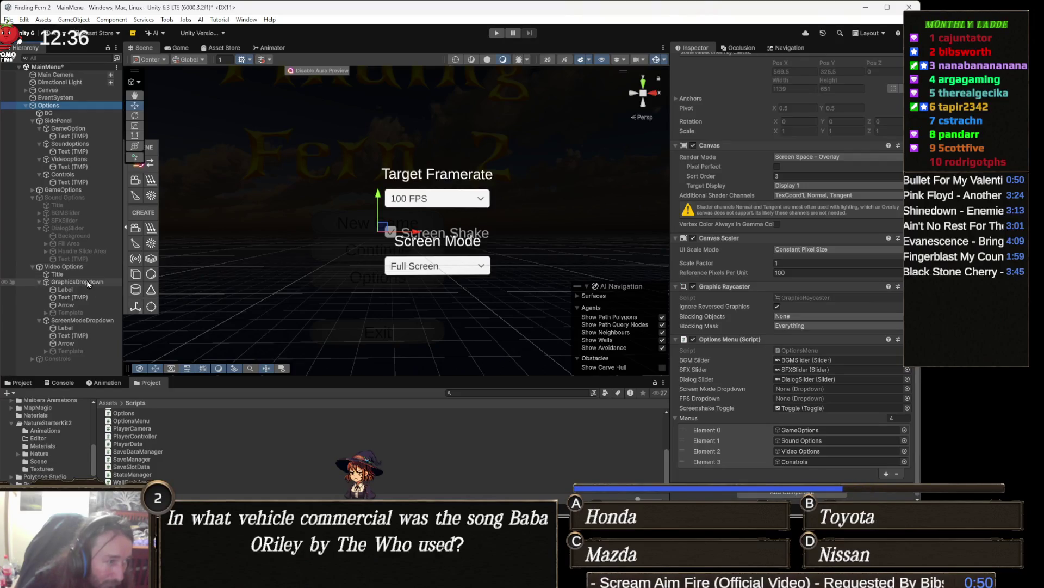
pyautogui.moveTo(80, 289)
pyautogui.mouseDown()
pyautogui.moveTo(514, 307)
pyautogui.moveTo(733, 334)
pyautogui.moveTo(802, 389)
pyautogui.mouseUp()
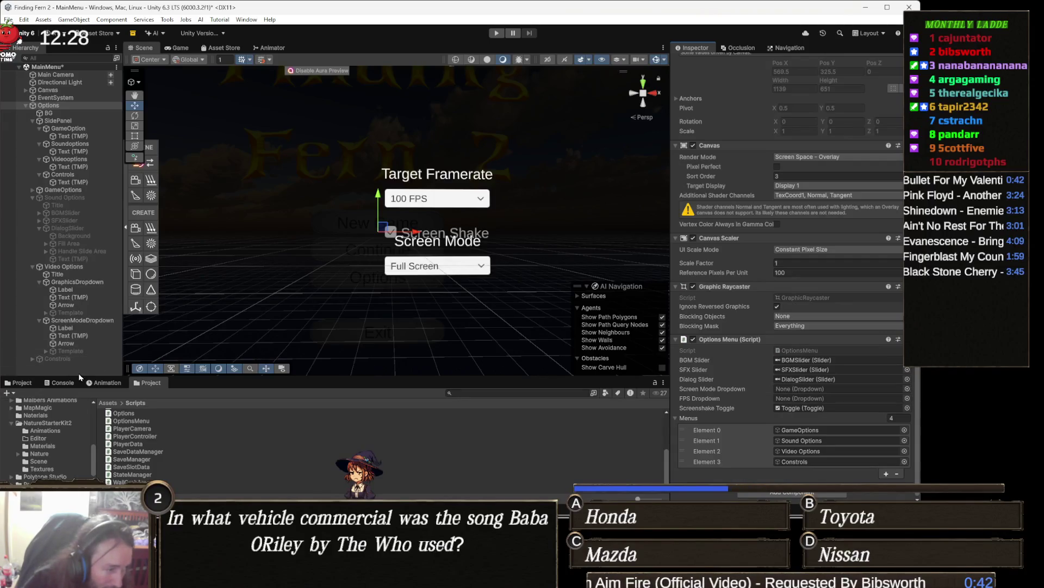
pyautogui.click(65, 384)
pyautogui.click(9, 392)
pyautogui.doubleClick(252, 415)
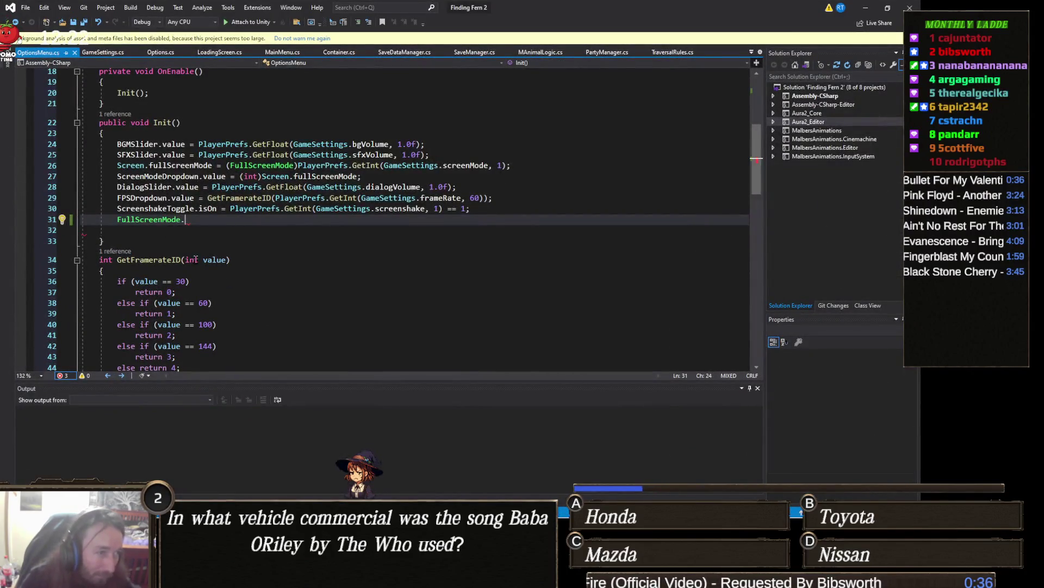
# - Delete the unfinished 'FullScreenMode.' line 31 from Init and return to Unity to recompile
pyautogui.tripleClick(193, 219)
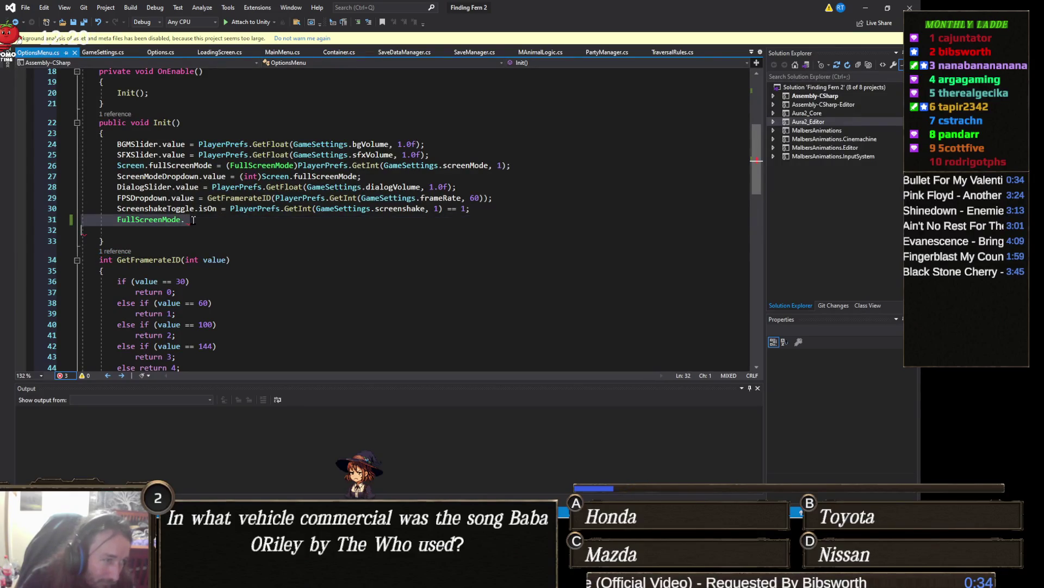
pyautogui.press('BackSpace')
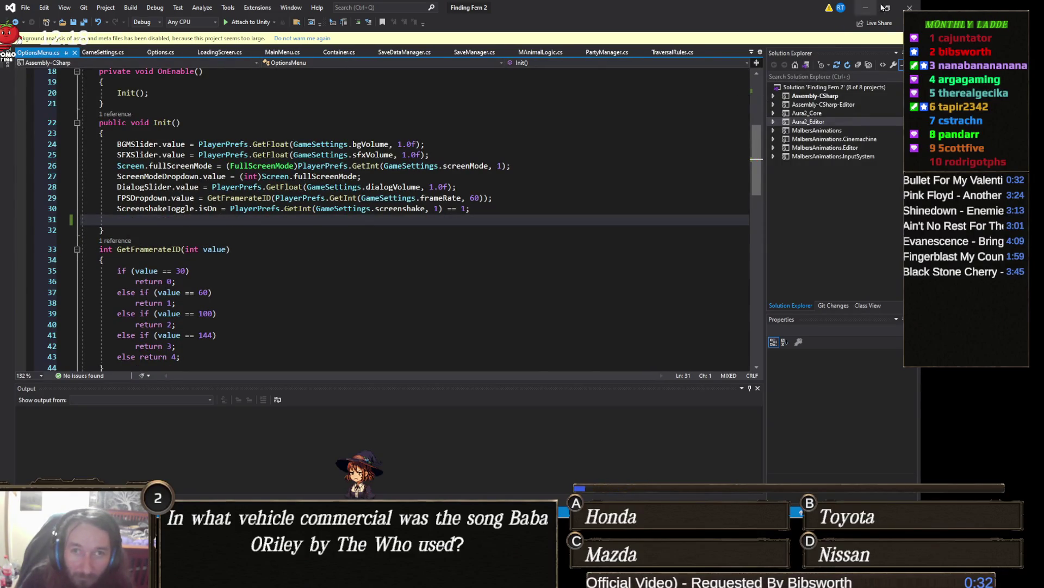
pyautogui.click(865, 8)
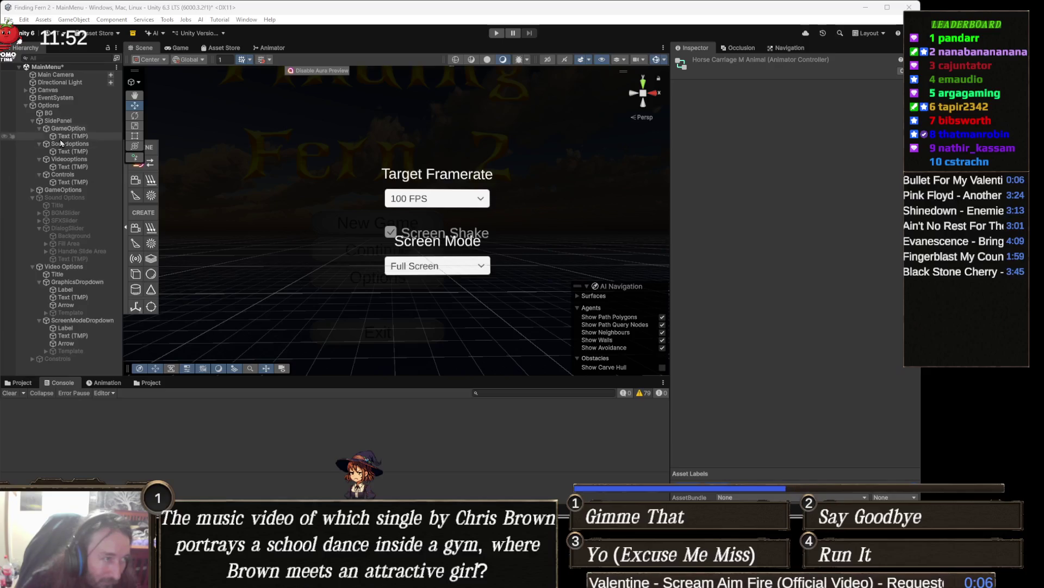
# - Assign ScreenModeDropdown to the Options Menu's Screen Mode Dropdown field
pyautogui.click(68, 107)
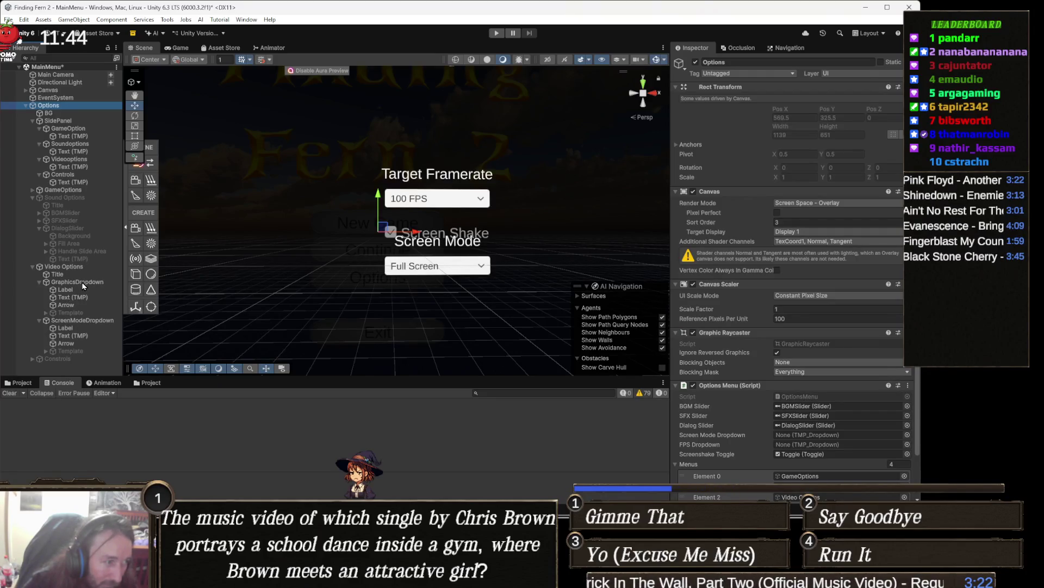
pyautogui.moveTo(84, 285); pyautogui.dragTo(285, 311)
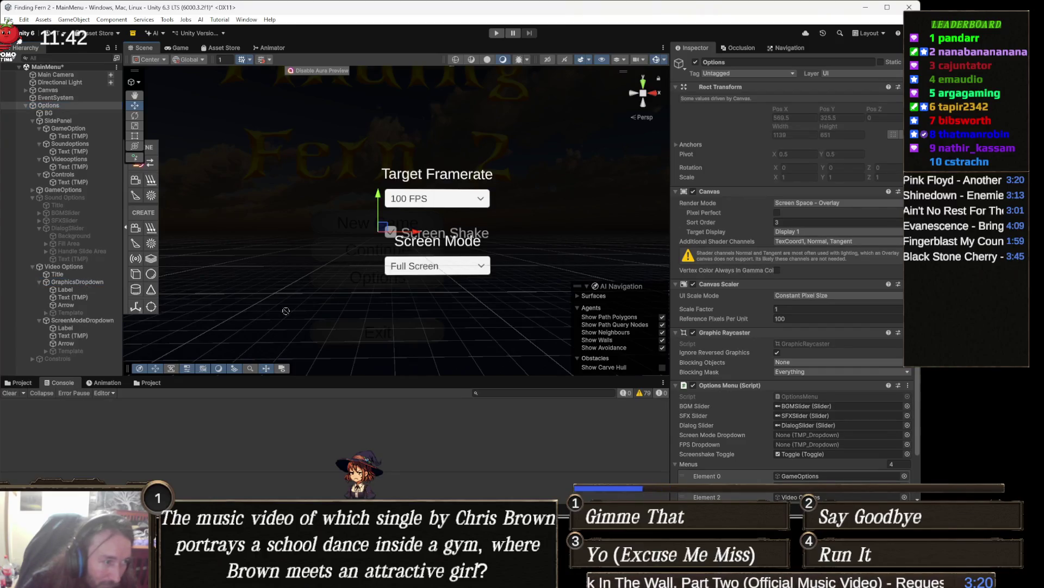
pyautogui.moveTo(629, 358)
pyautogui.mouseDown()
pyautogui.moveTo(816, 416)
pyautogui.moveTo(814, 444)
pyautogui.mouseUp()
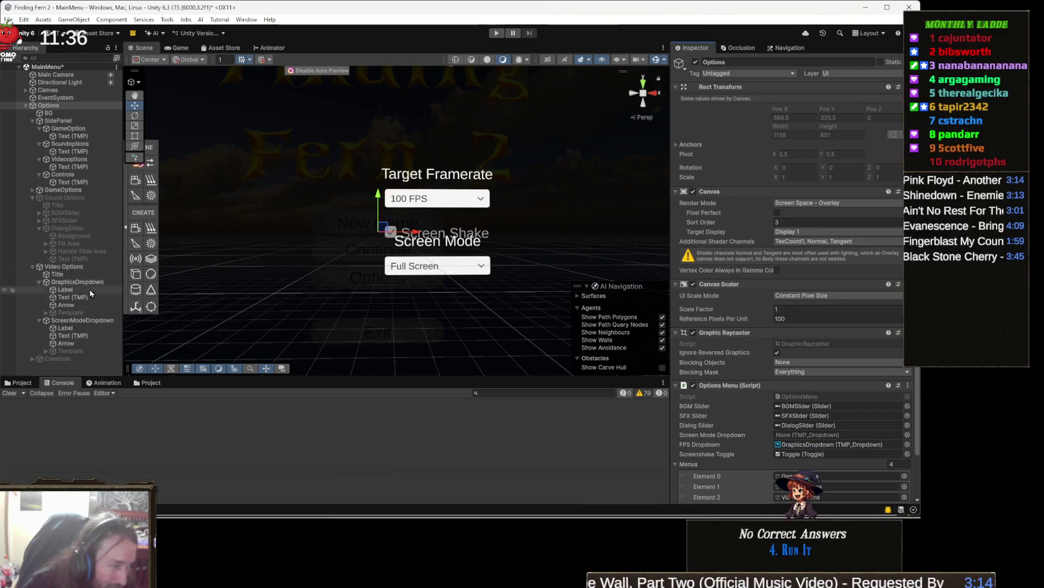
pyautogui.moveTo(75, 323)
pyautogui.mouseDown()
pyautogui.moveTo(410, 358)
pyautogui.moveTo(816, 434)
pyautogui.moveTo(816, 462)
pyautogui.moveTo(842, 446)
pyautogui.moveTo(837, 435)
pyautogui.mouseUp()
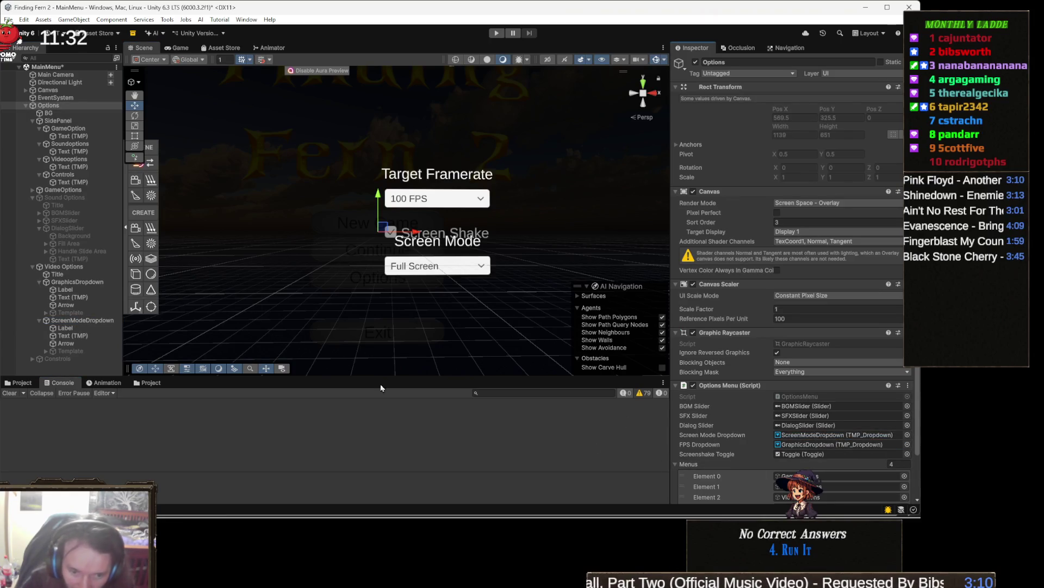
# - Deactivate the Video Options panel and frame the options panel in view
pyautogui.click(62, 267)
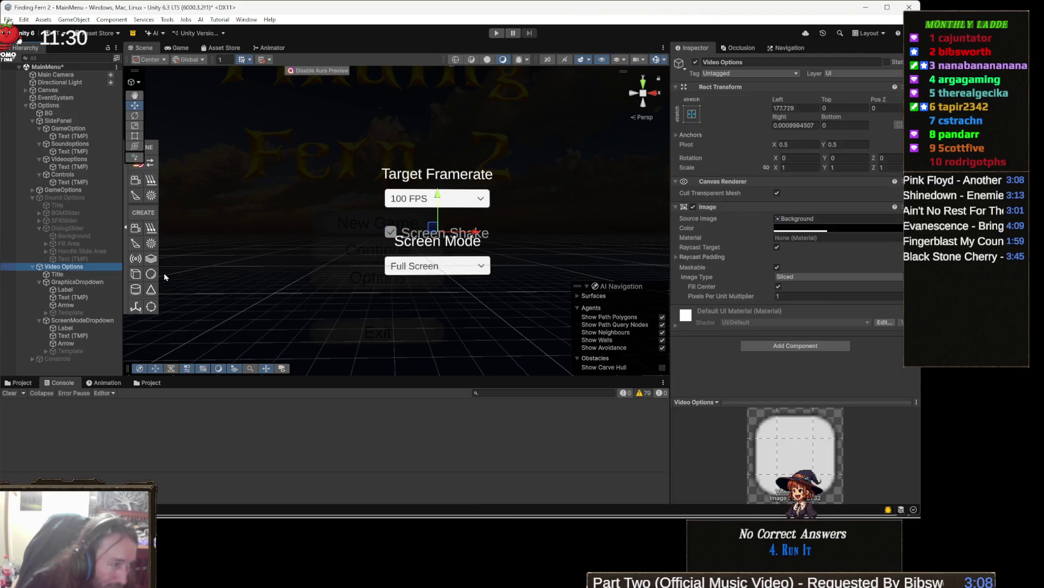
pyautogui.click(696, 62)
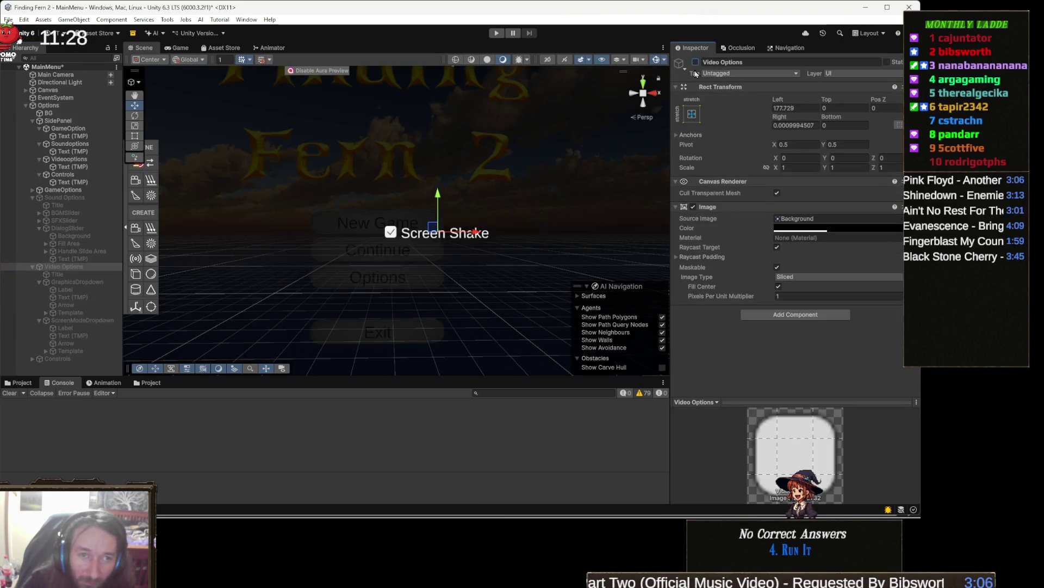
pyautogui.press('f')
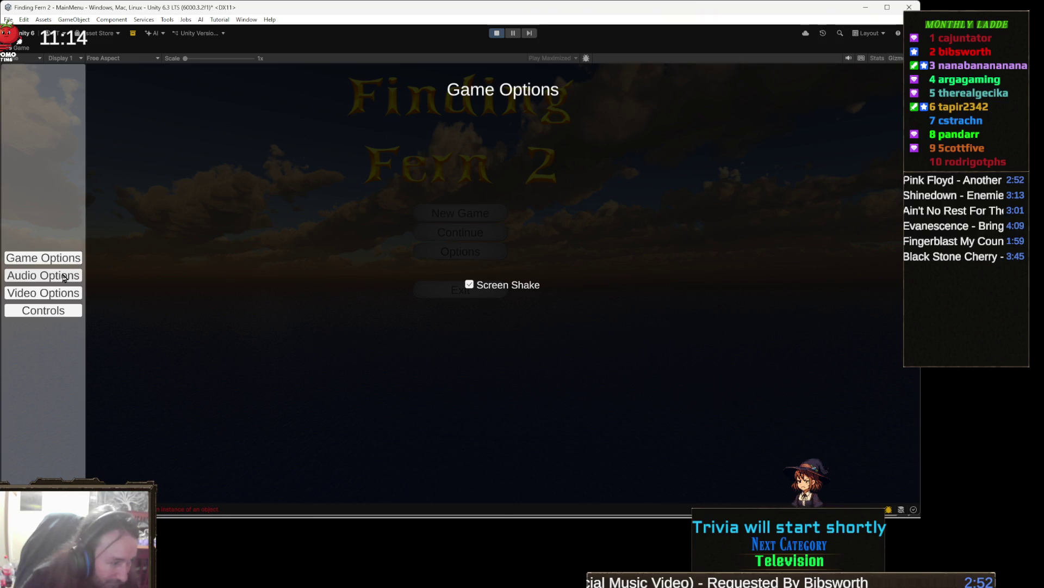
# - Stop Play mode and open the NullReferenceException's source in OptionsMenu.cs
pyautogui.click(495, 34)
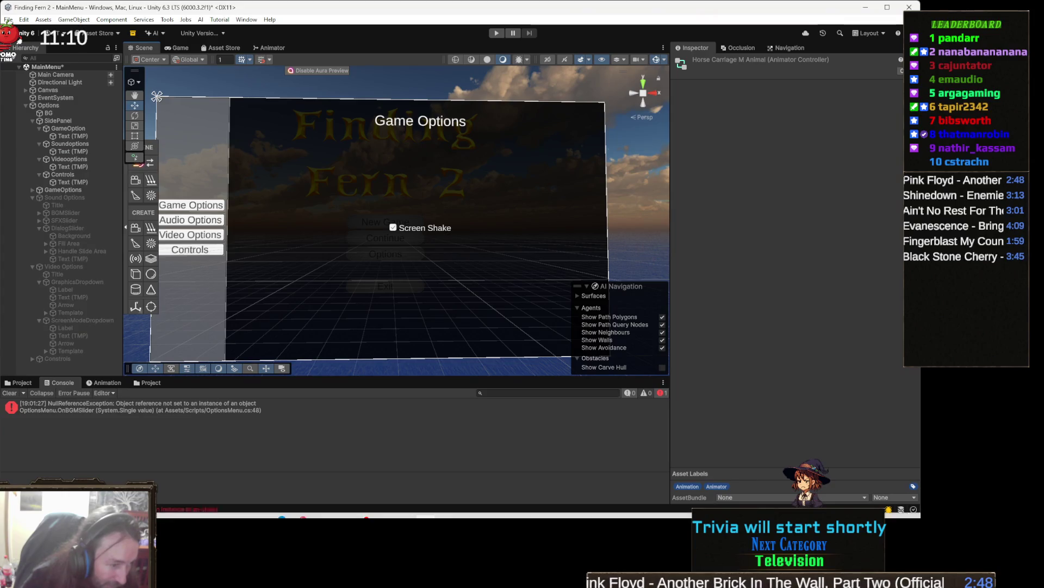
pyautogui.click(263, 409)
pyautogui.doubleClick(262, 409)
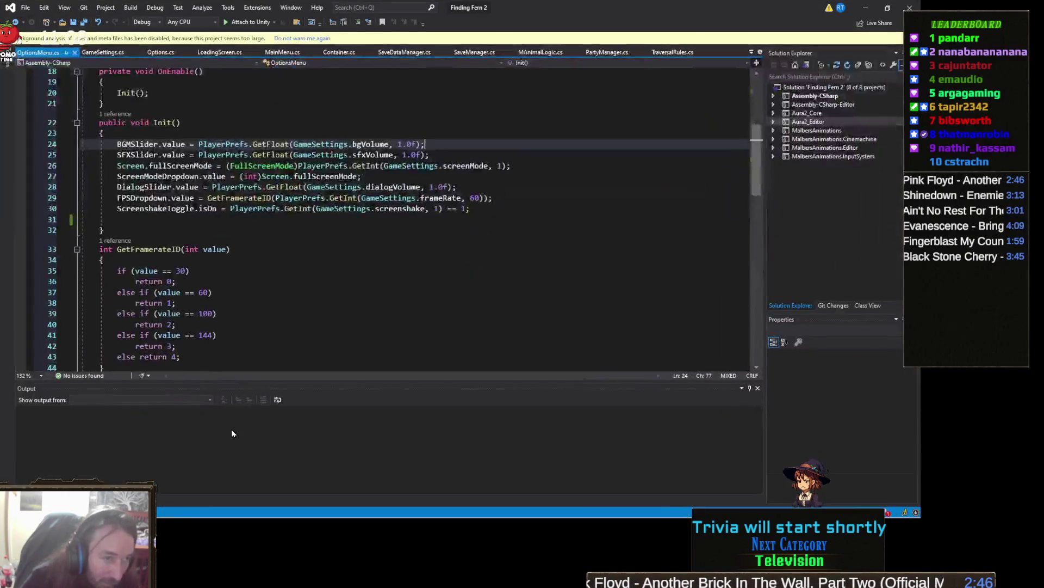
# - Inspect the screenshake line of Init, then switch back to Unity
pyautogui.click(284, 208)
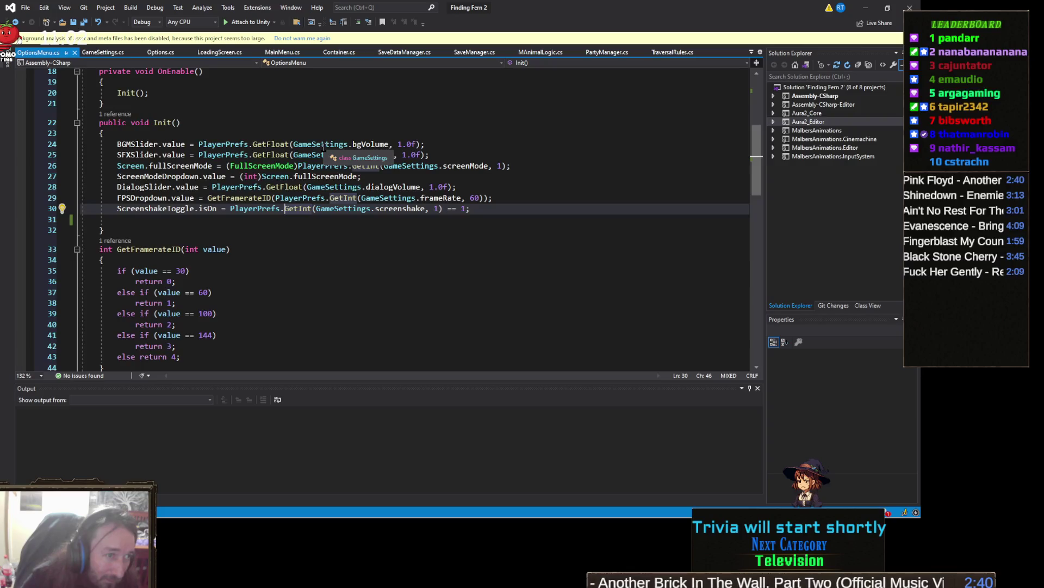
pyautogui.hotkey('alt', 'Tab')
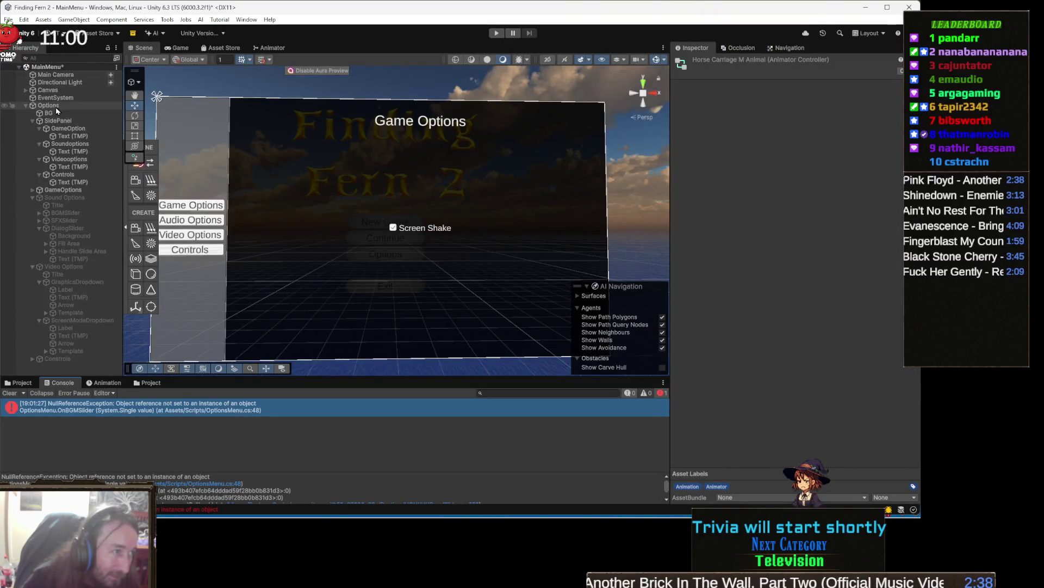
# - Create an empty GameObject named GameSettings in the Hierarchy
pyautogui.click(68, 106)
pyautogui.press('Left')
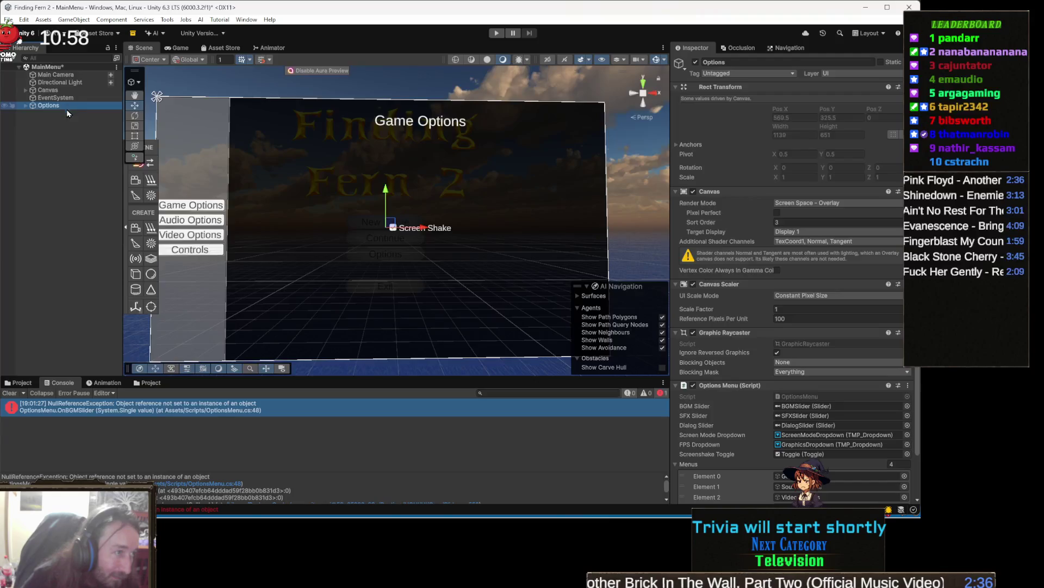
pyautogui.rightClick(62, 119)
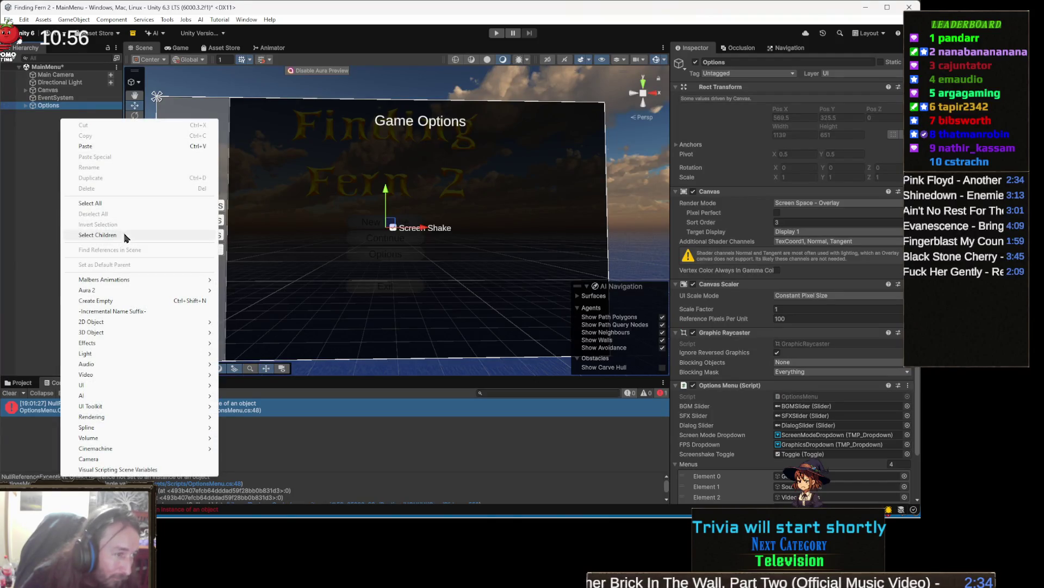
pyautogui.click(114, 302)
pyautogui.write('Game')
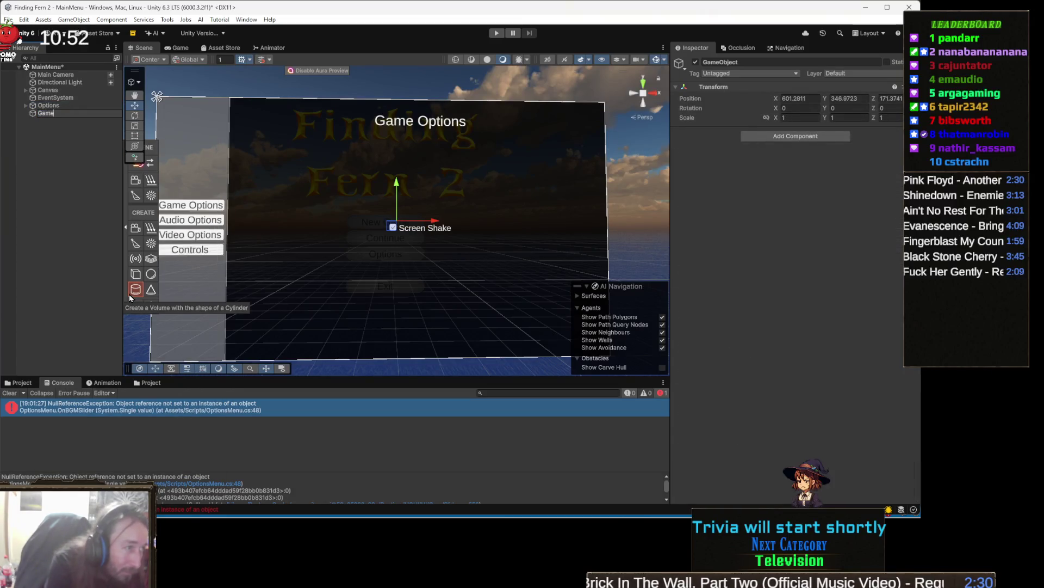
pyautogui.write('Settings')
pyautogui.press('Return')
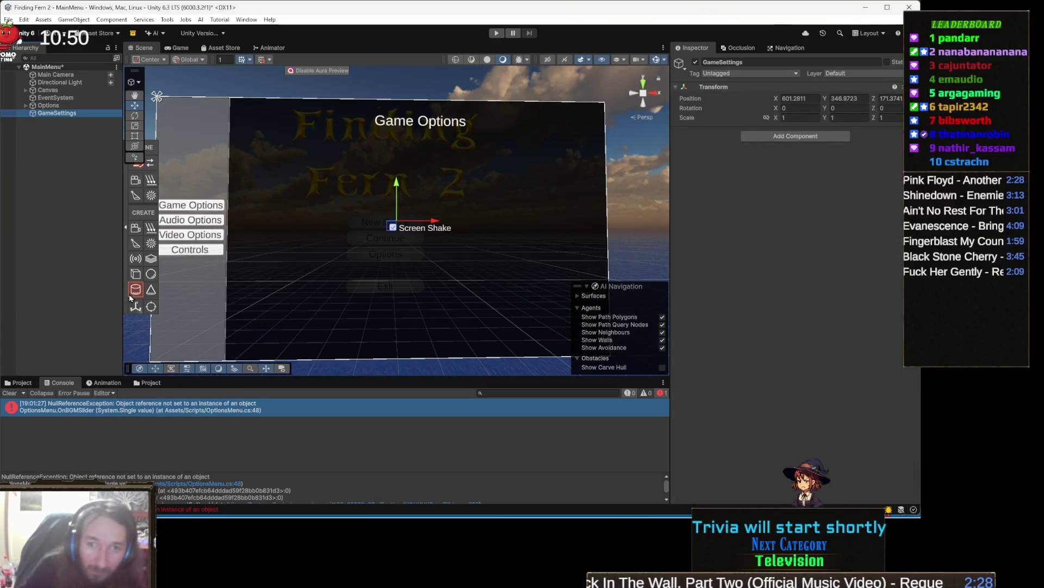
# - Add the Game Settings script component to GameSettings
pyautogui.click(787, 138)
pyautogui.write('gameset')
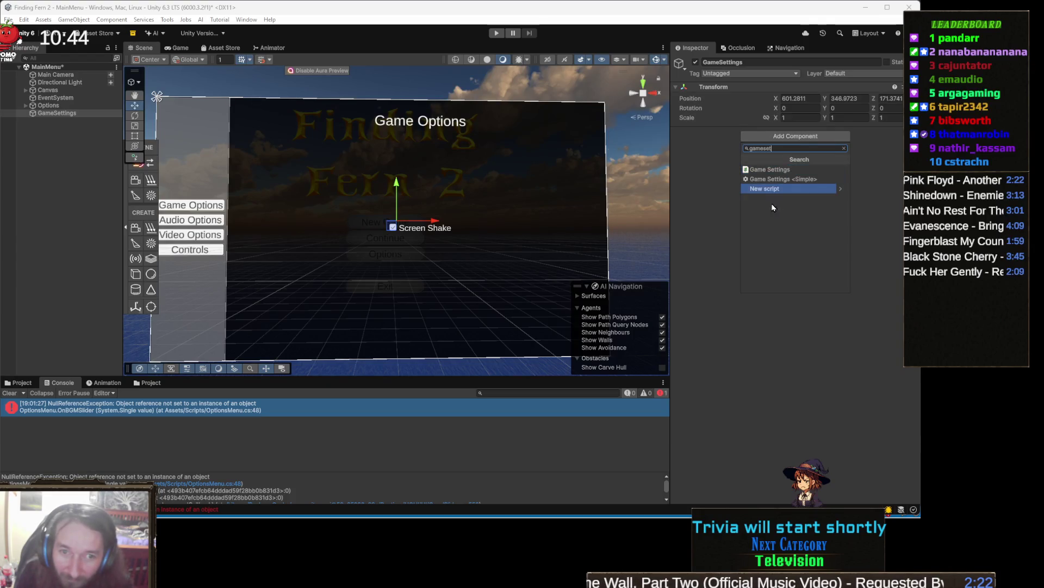
pyautogui.click(814, 175)
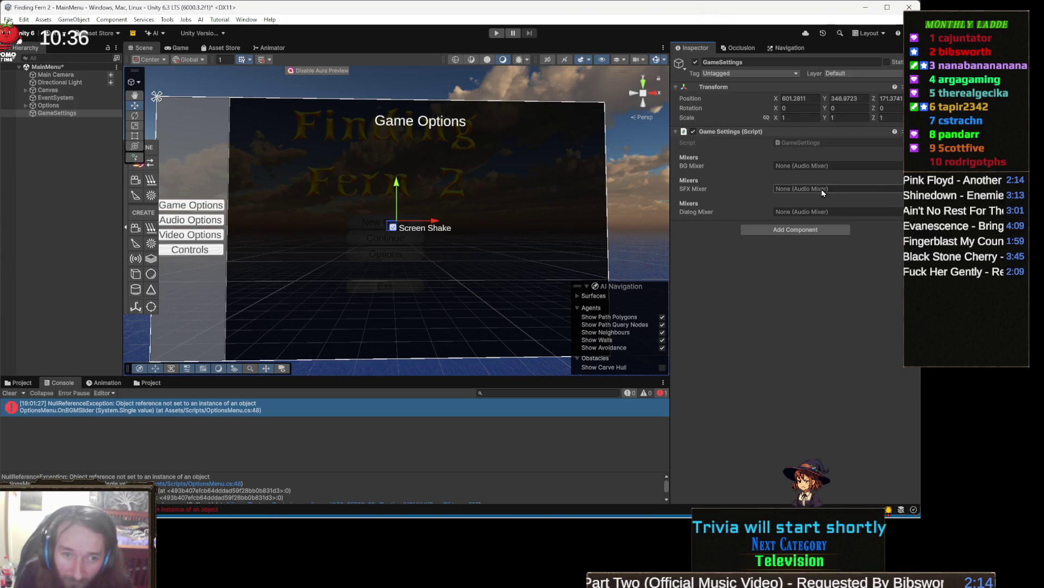
pyautogui.click(150, 383)
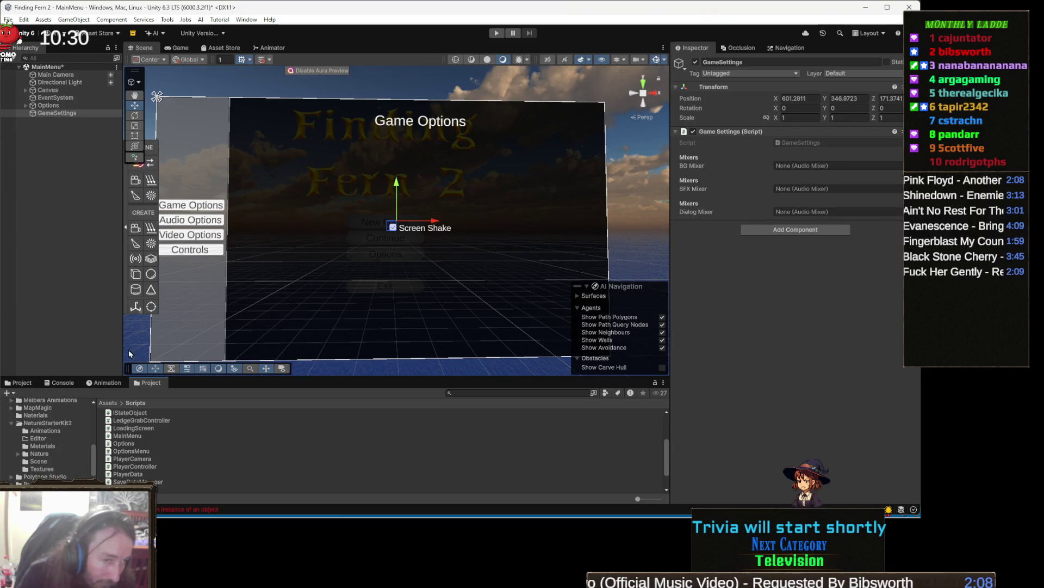
# - Play-test the scene, stop, and open the Console error's source in the code editor
pyautogui.click(497, 36)
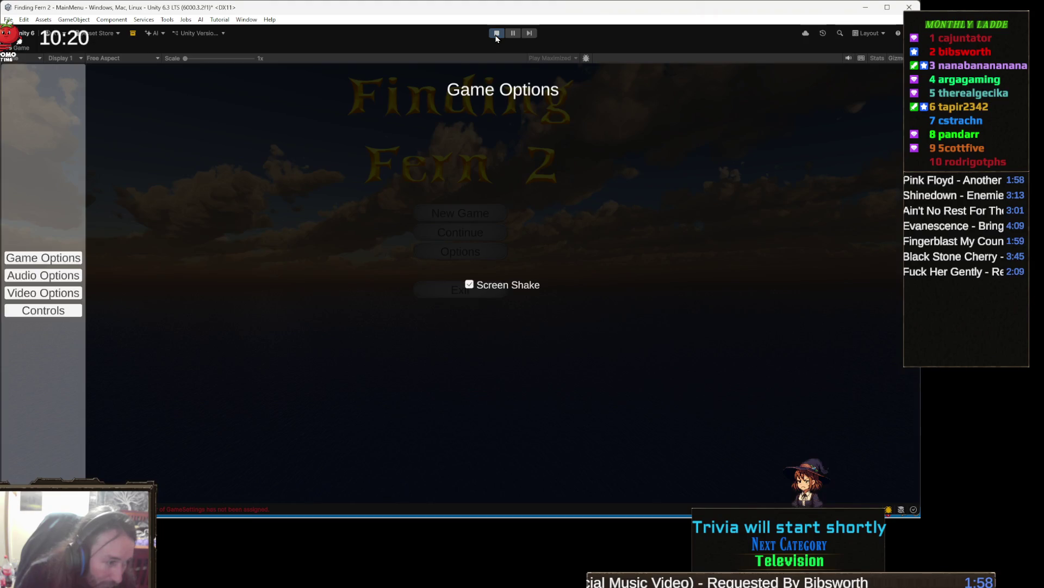
pyautogui.click(496, 33)
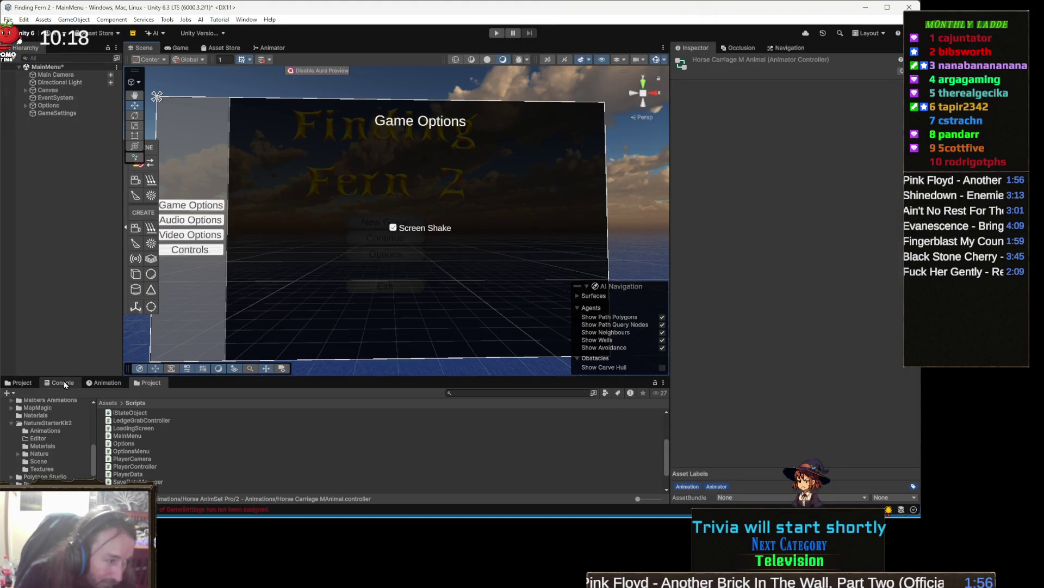
pyautogui.click(64, 382)
pyautogui.doubleClick(232, 410)
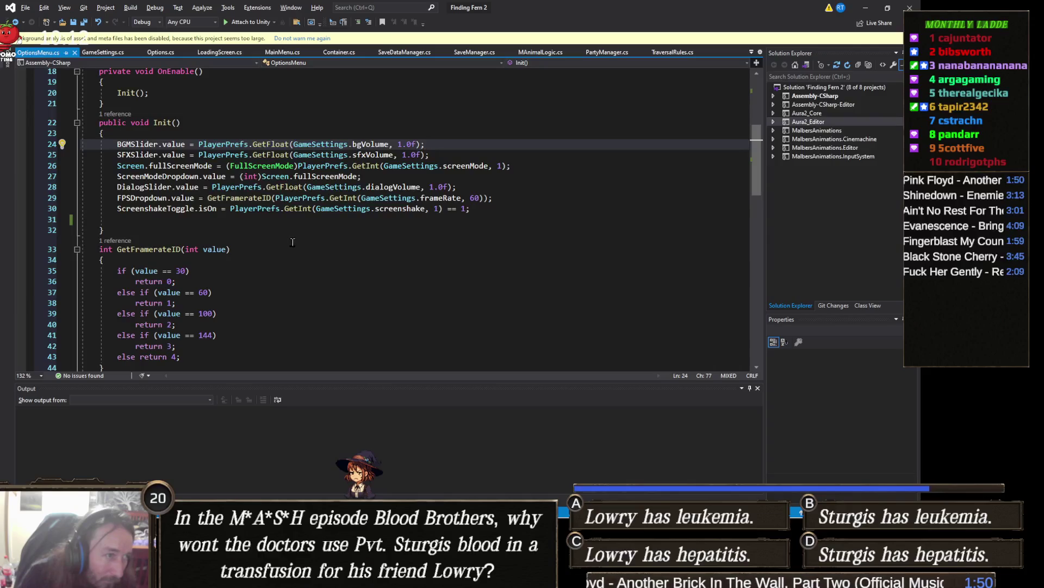
pyautogui.hotkey('alt', 'Tab')
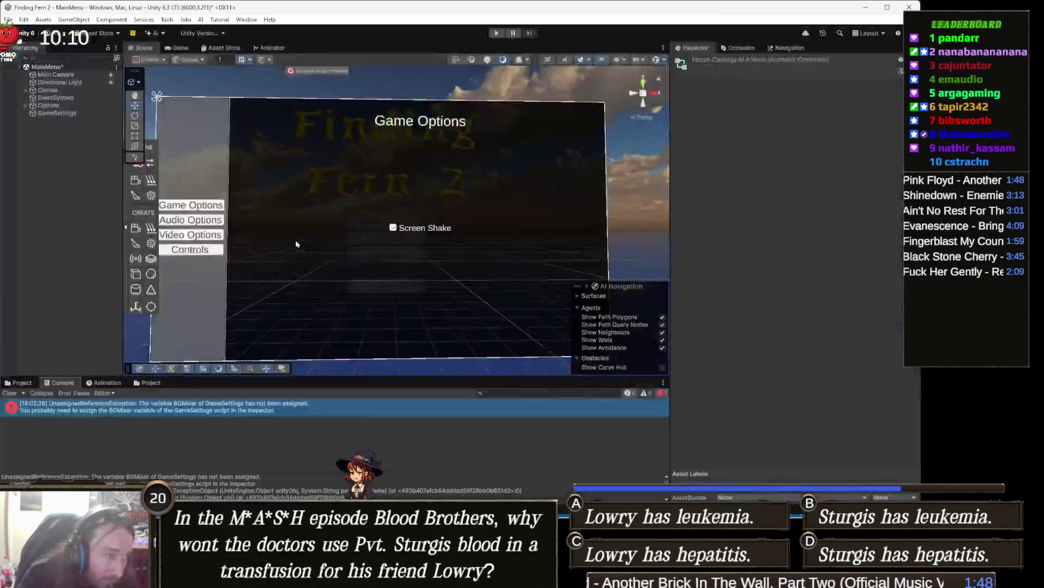
# - Clear the Console, play-test again with Ctrl+P, stop, and select GameSettings
pyautogui.click(9, 393)
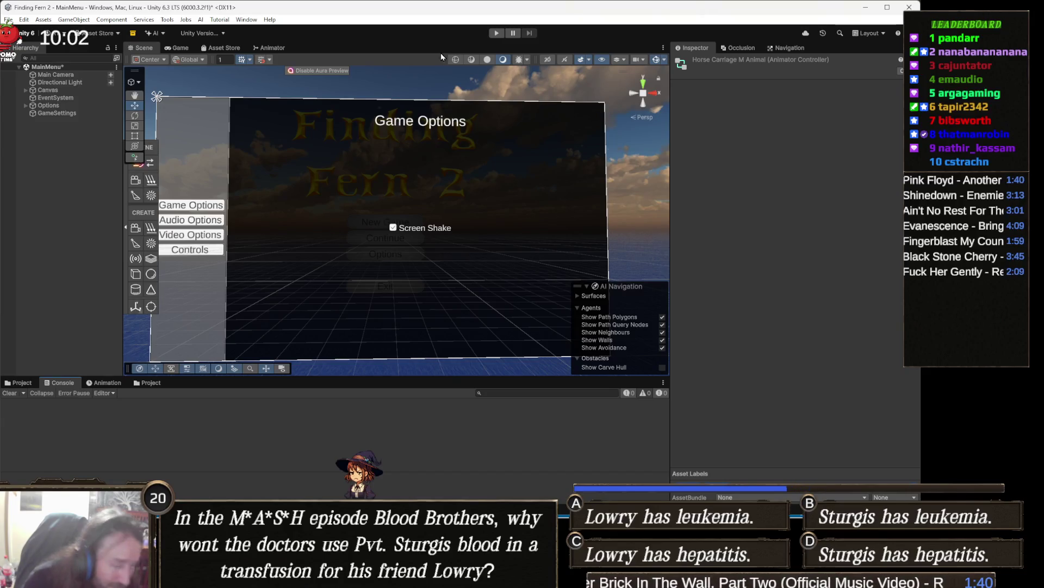
pyautogui.hotkey('ctrl', 'p')
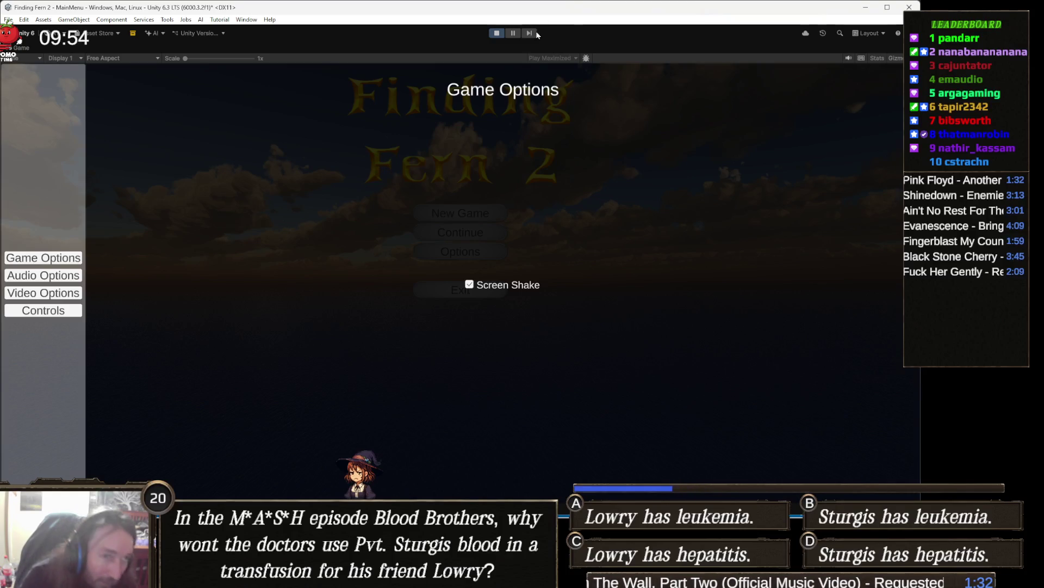
pyautogui.click(497, 33)
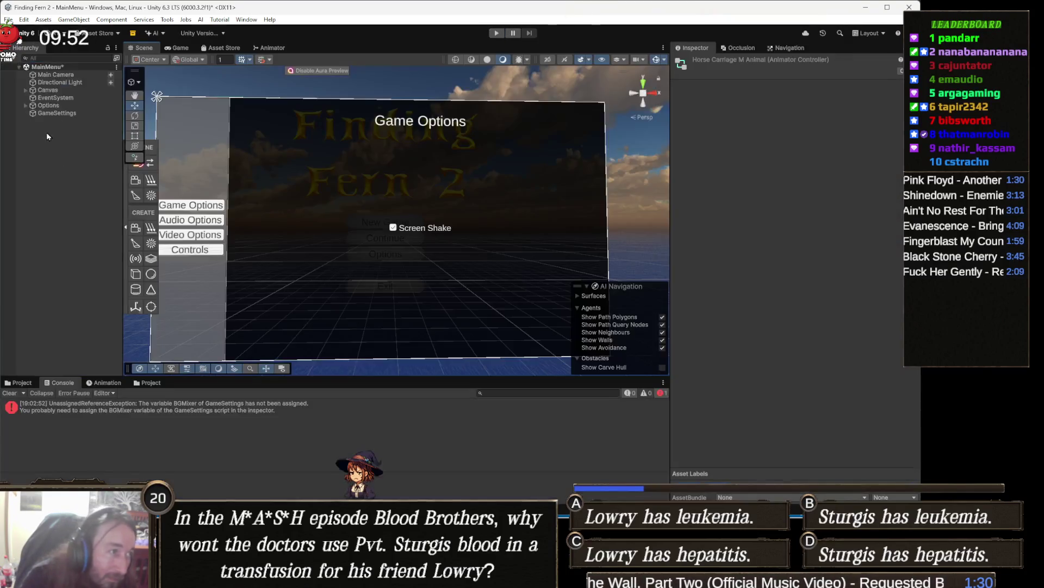
pyautogui.click(62, 113)
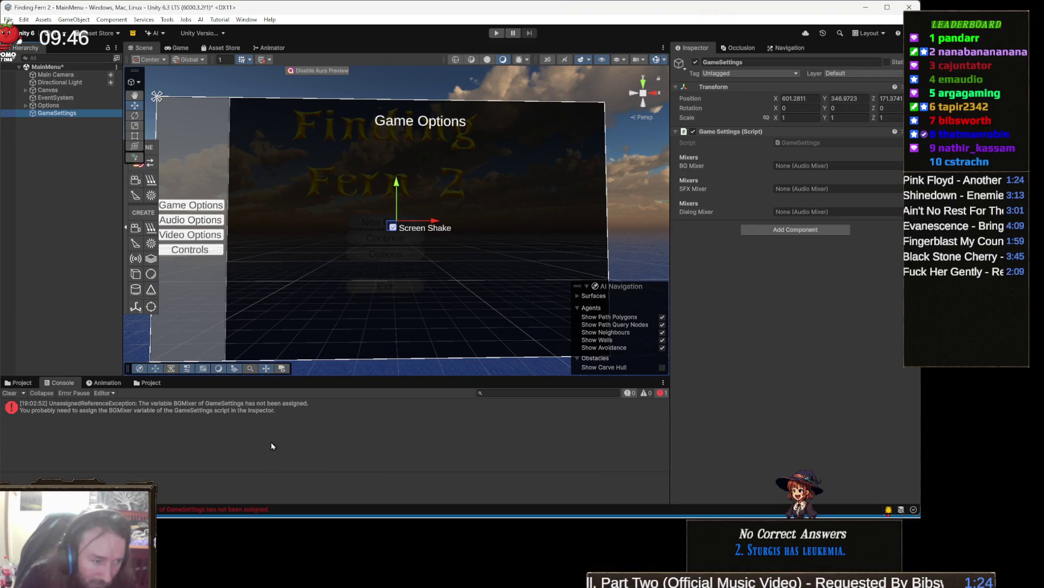
# - Open the unassigned-mixer error's source, review the top field declarations, then select Options in Unity
pyautogui.doubleClick(303, 405)
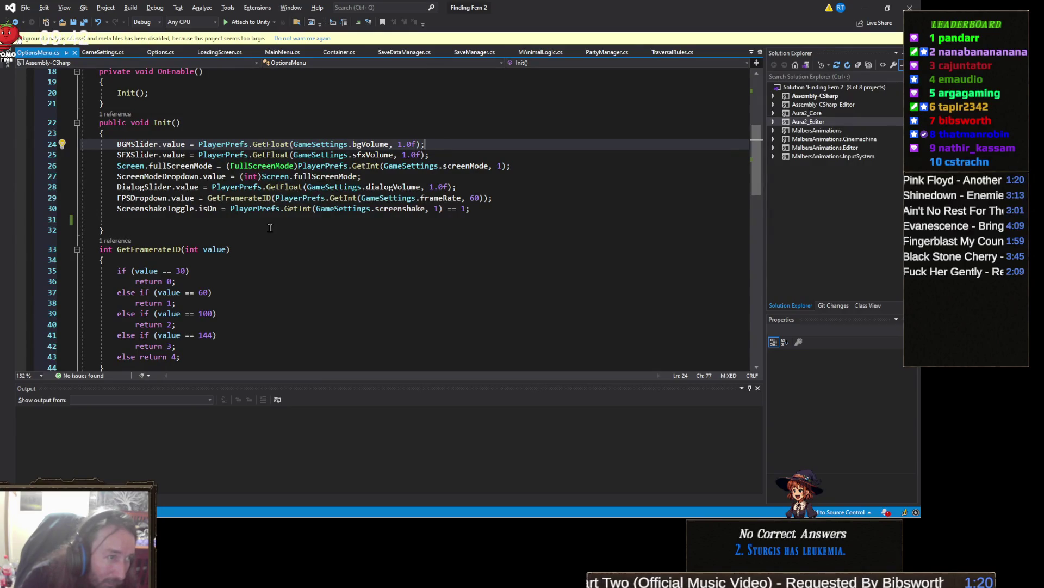
pyautogui.scroll(6, 271, 228)
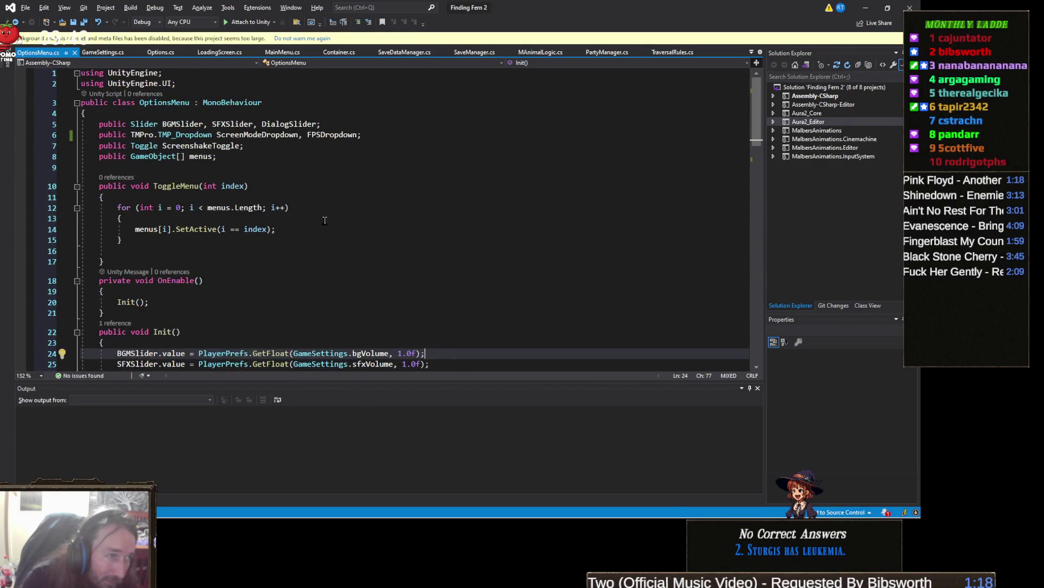
pyautogui.hotkey('alt', 'Tab')
pyautogui.click(69, 106)
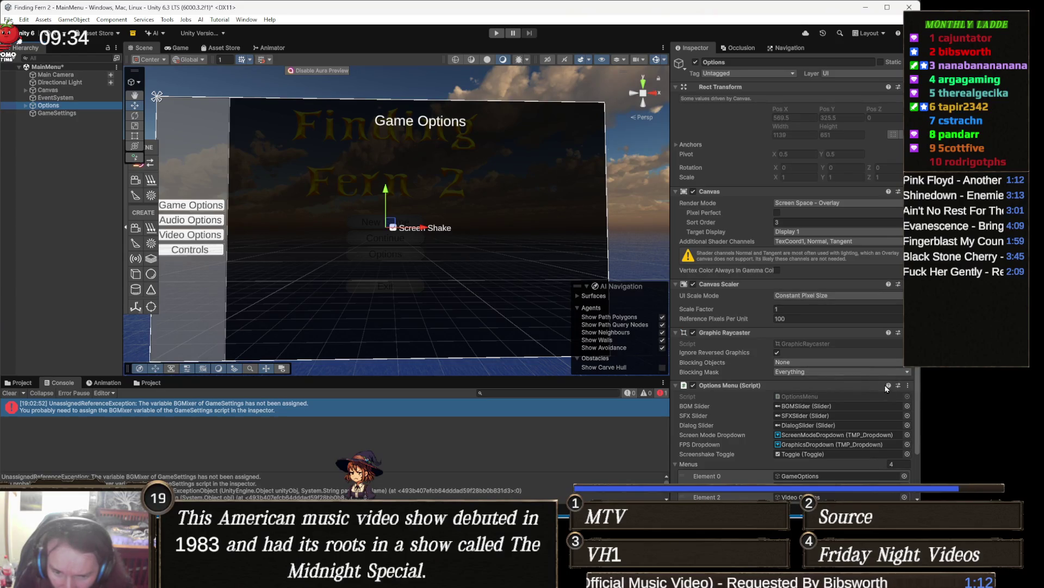
# - Switch the bottom panel to the Project view at the Assets root folder
pyautogui.scroll(-3, 887, 388)
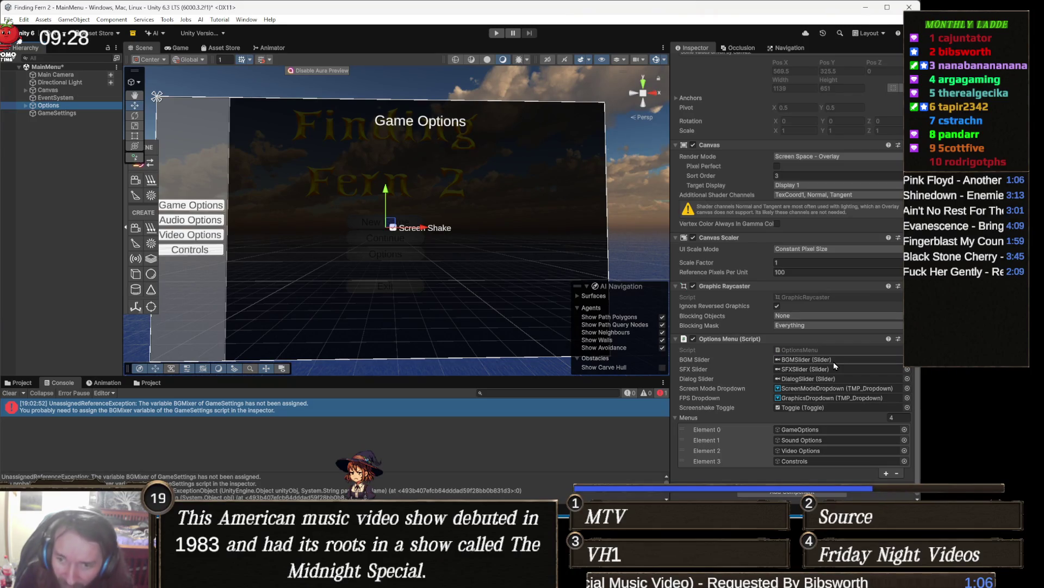
pyautogui.click(147, 383)
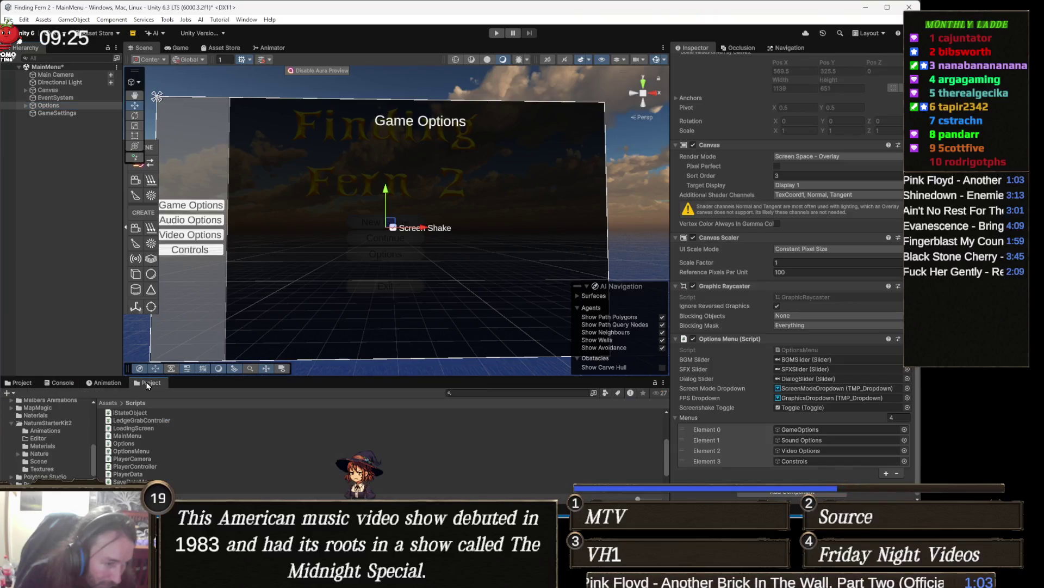
pyautogui.click(113, 403)
# - Create a new folder named Mixers inside Malbers Animations and open it
pyautogui.rightClick(275, 453)
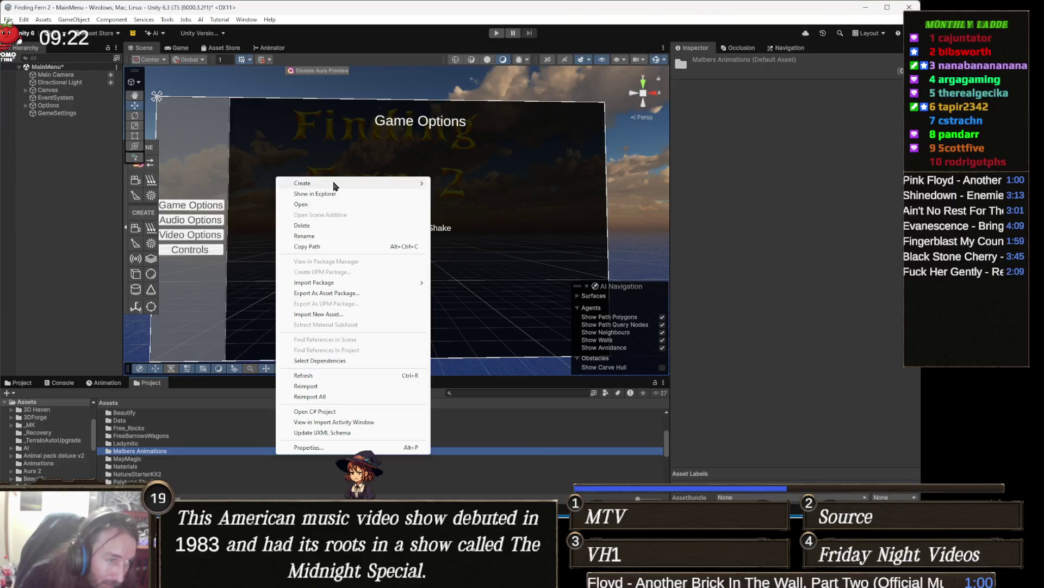
pyautogui.moveTo(334, 186)
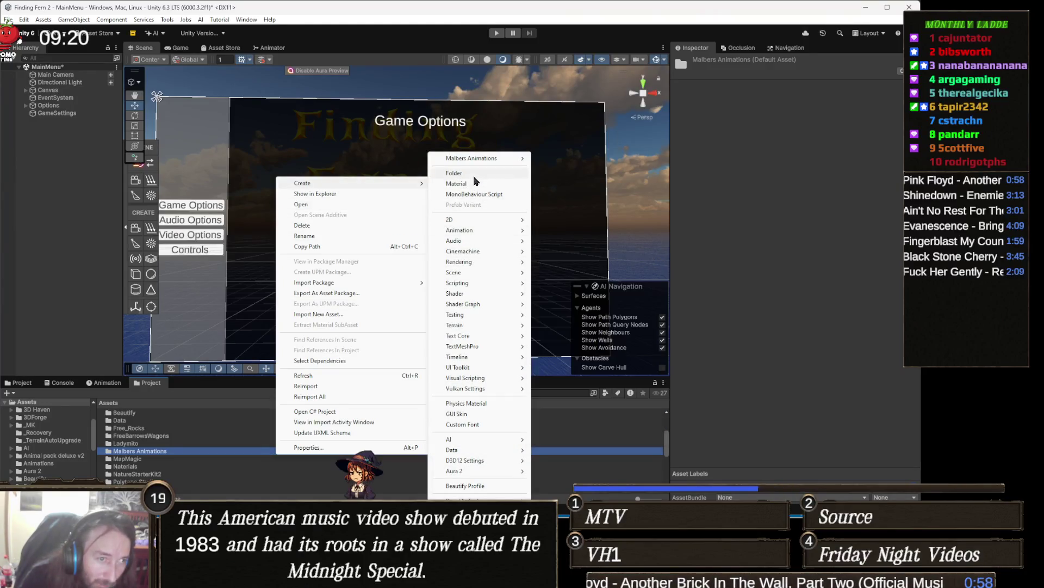
pyautogui.click(473, 174)
pyautogui.write('Mixers')
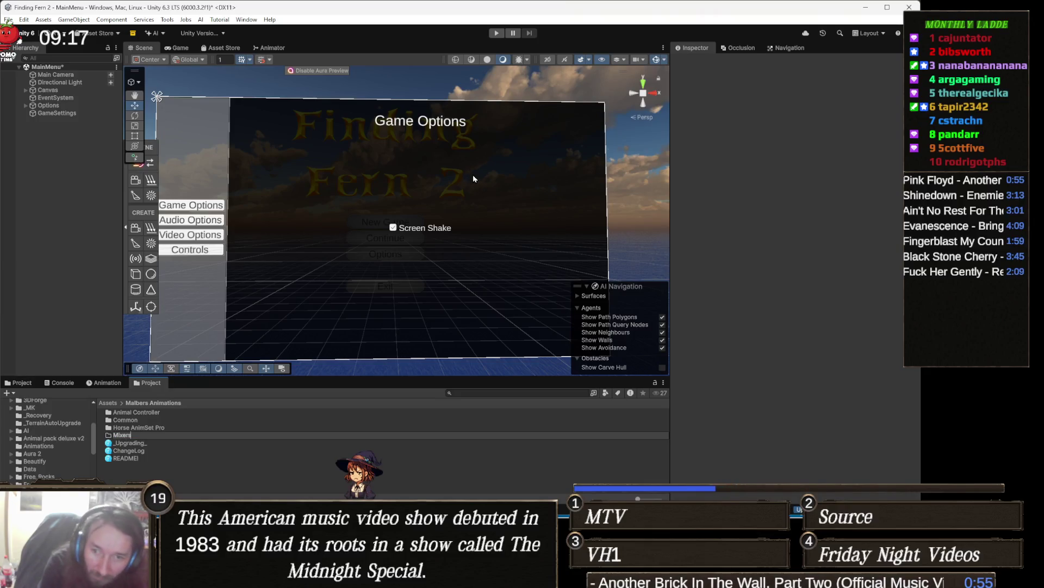
pyautogui.press('Return')
pyautogui.press('Return')
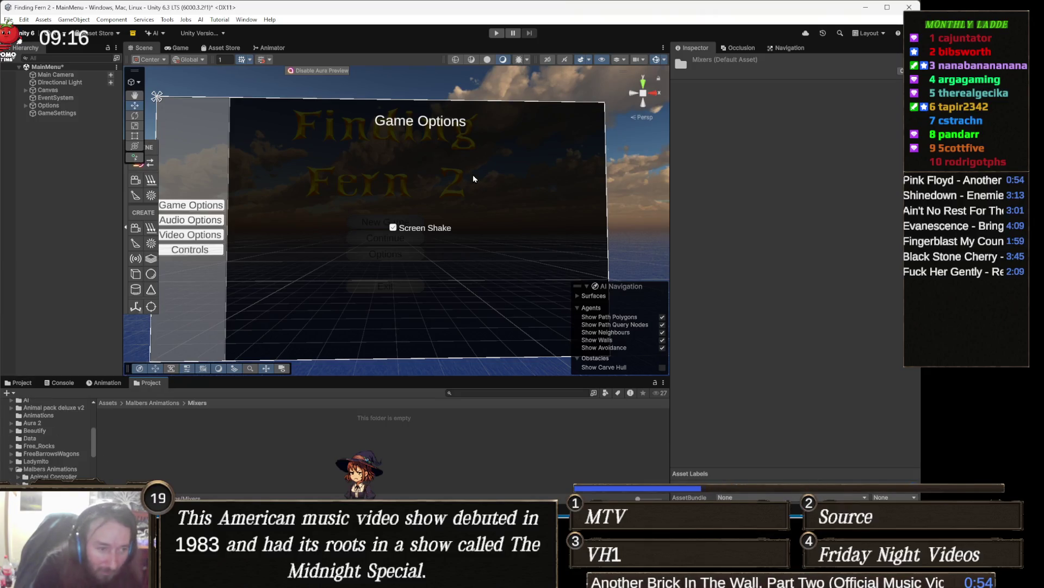
# - Bring up the Create > Audio asset choices inside the empty Mixers folder
pyautogui.rightClick(291, 428)
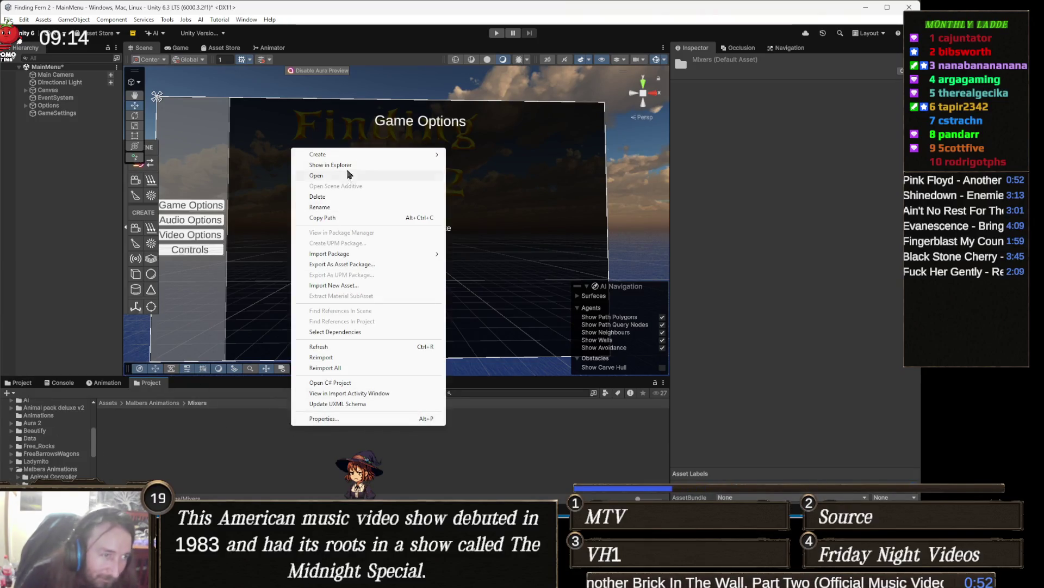
pyautogui.moveTo(375, 155)
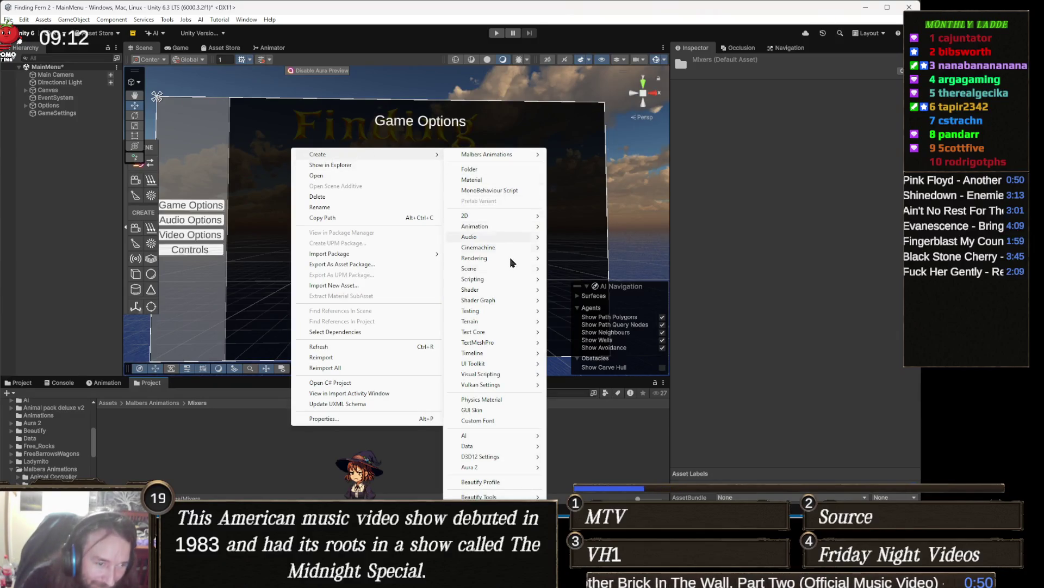
pyautogui.moveTo(511, 301)
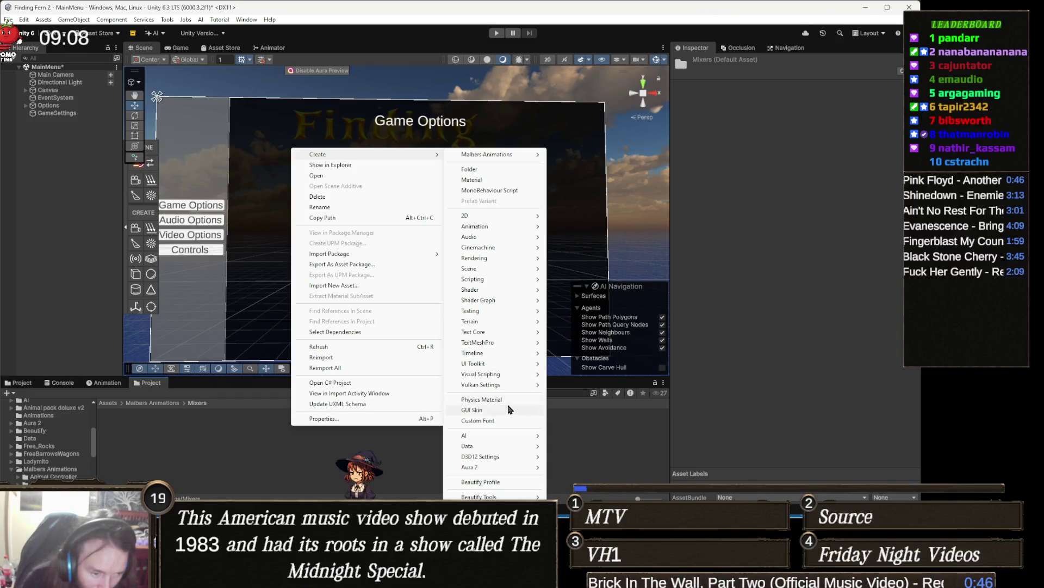
pyautogui.moveTo(498, 438)
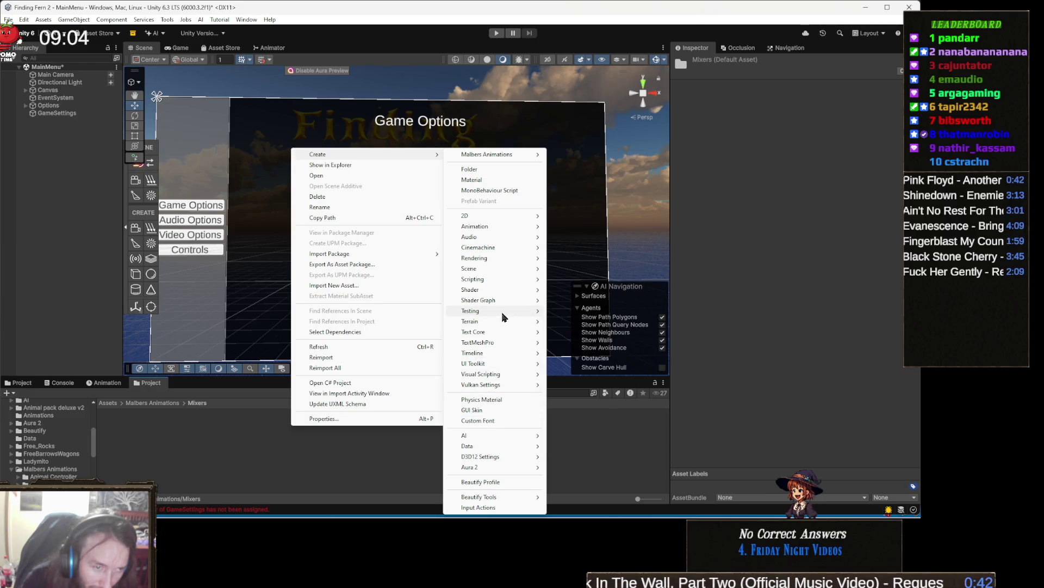
# - Create a new Audio Mixer named BGMMixer
pyautogui.moveTo(507, 237)
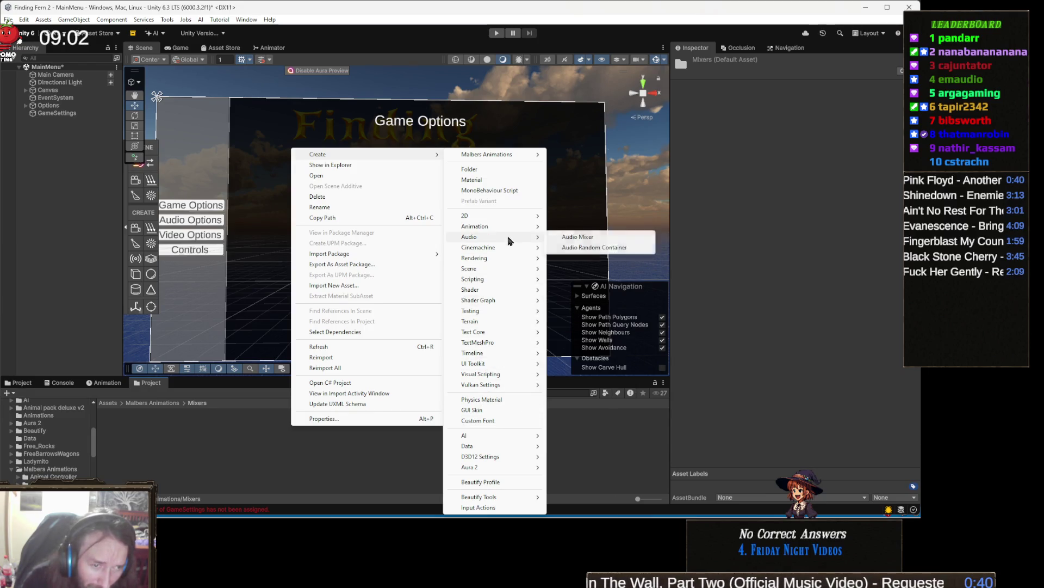
pyautogui.click(598, 240)
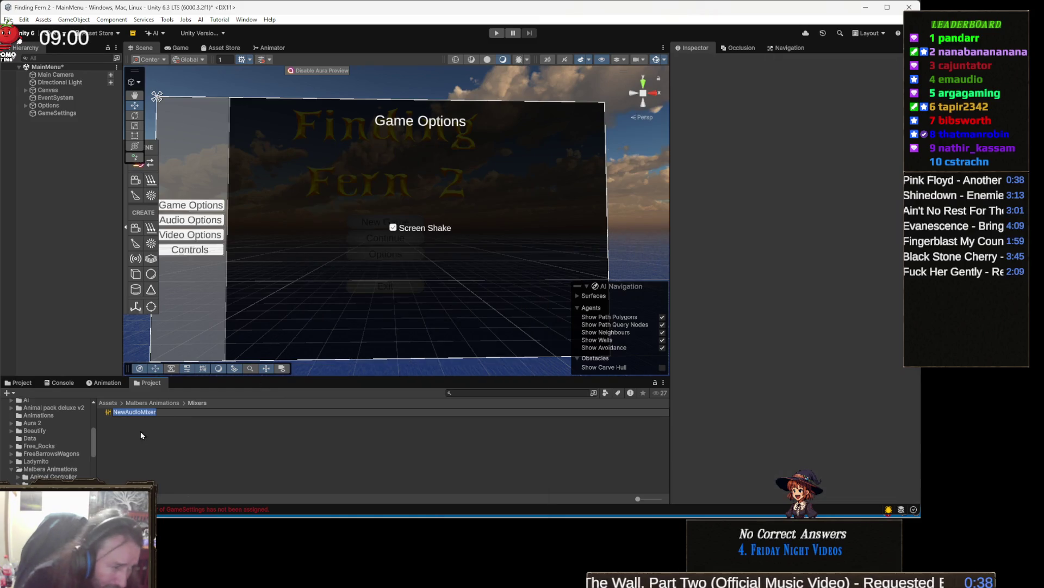
pyautogui.write('BGM')
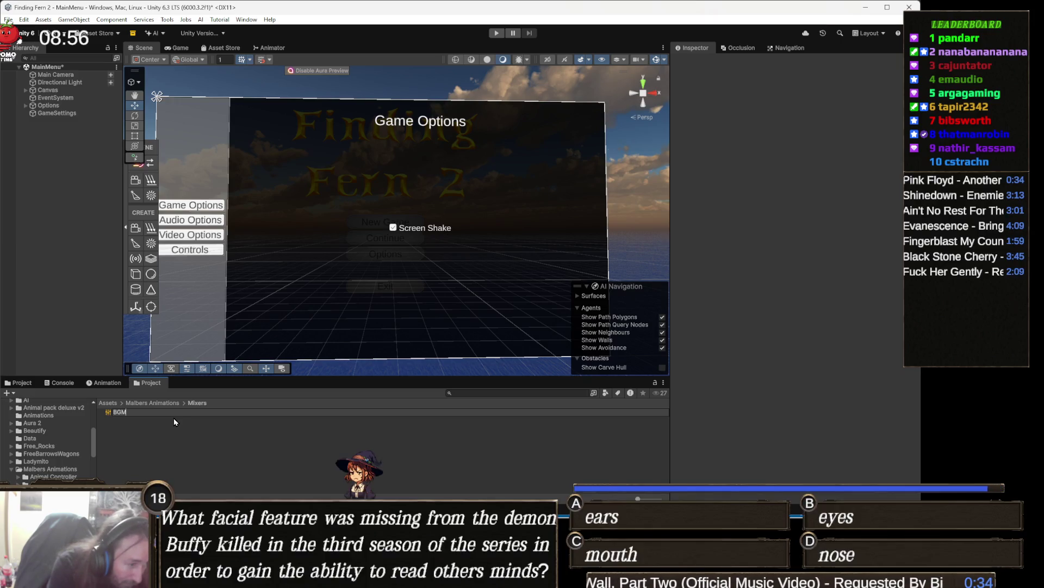
pyautogui.write('Mixer')
pyautogui.press('Return')
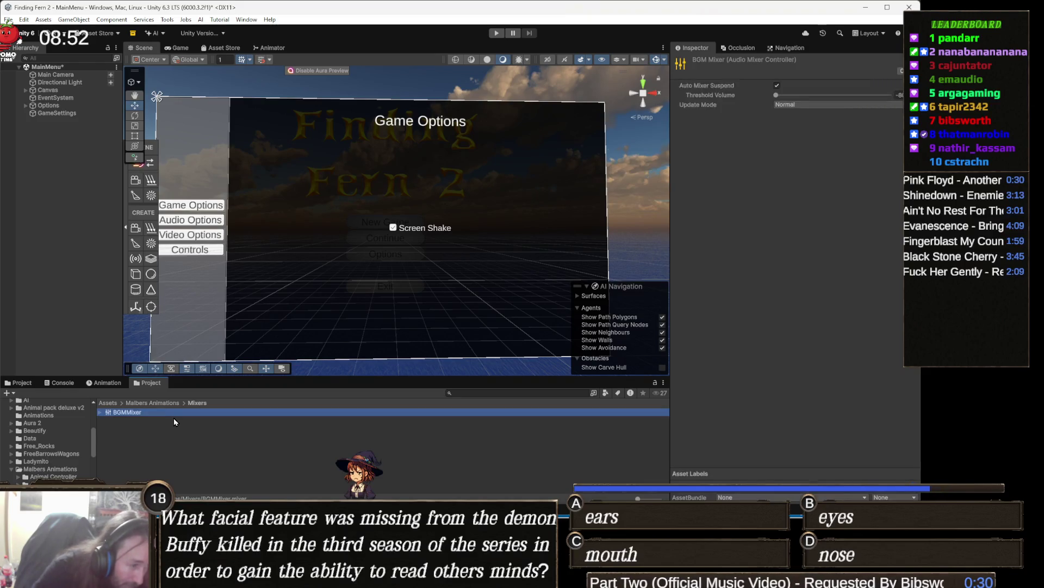
# - Duplicate BGMMixer into SFXMixer and DialogMixer, then select the Options object
pyautogui.hotkey('ctrl', 'd')
pyautogui.press('F2')
pyautogui.write('SFXMixer')
pyautogui.press('Return')
pyautogui.hotkey('ctrl', 'd')
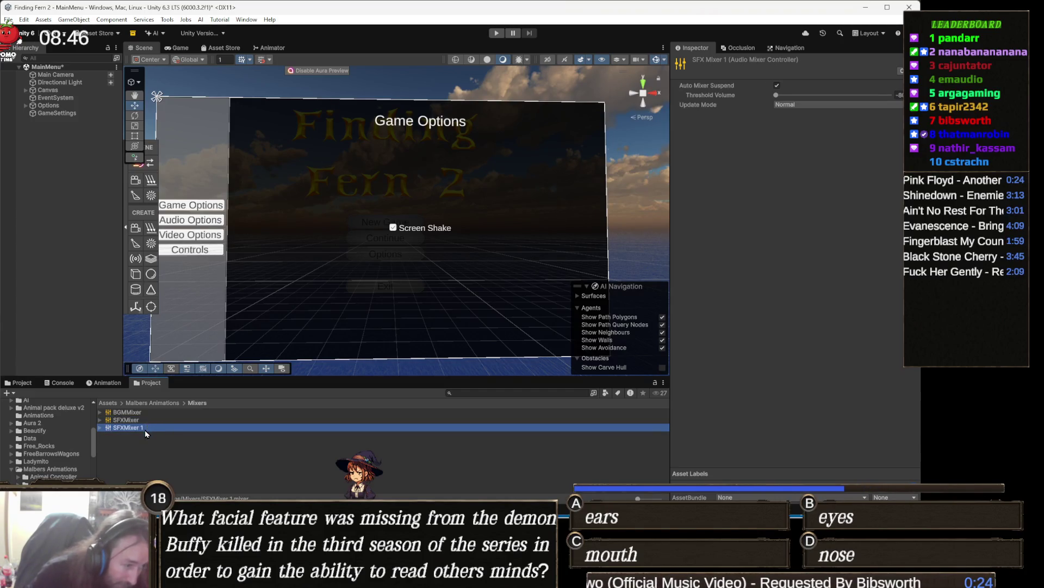
pyautogui.press('F2')
pyautogui.write('DialogMixxer')
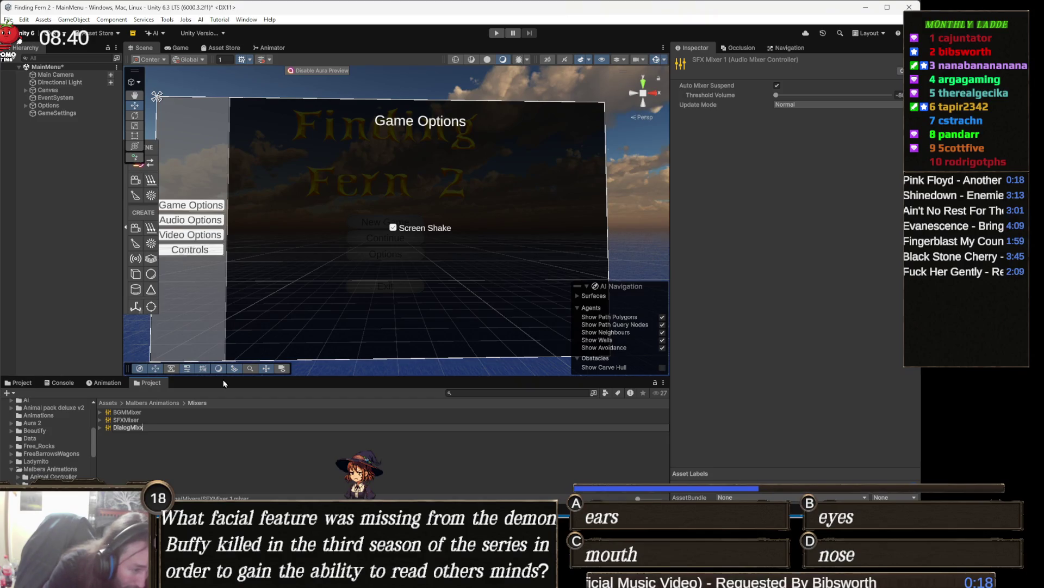
pyautogui.press('Return')
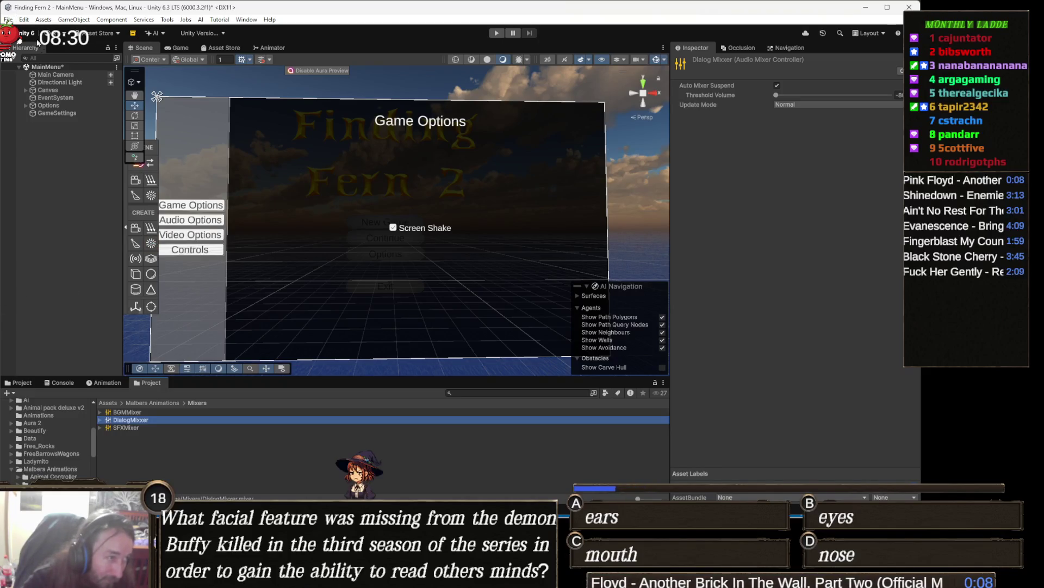
pyautogui.click(80, 106)
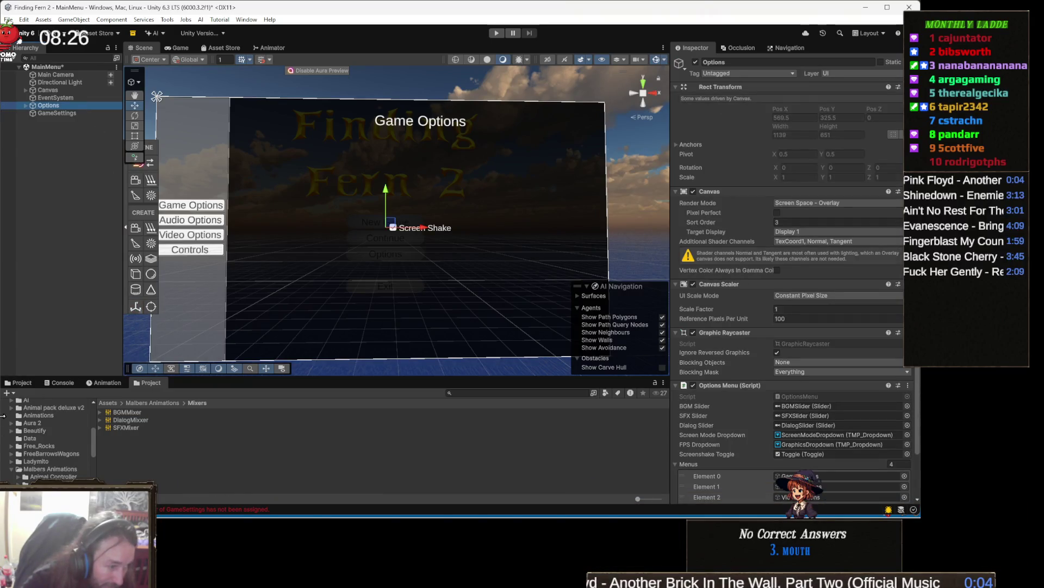
# - Drag BGMMixer, DialogMixer and SFXMixer into GameSettings' BG, Dialog and SFX Mixer slots, then enter Play mode
pyautogui.click(438, 410)
pyautogui.moveTo(437, 409); pyautogui.dragTo(725, 345)
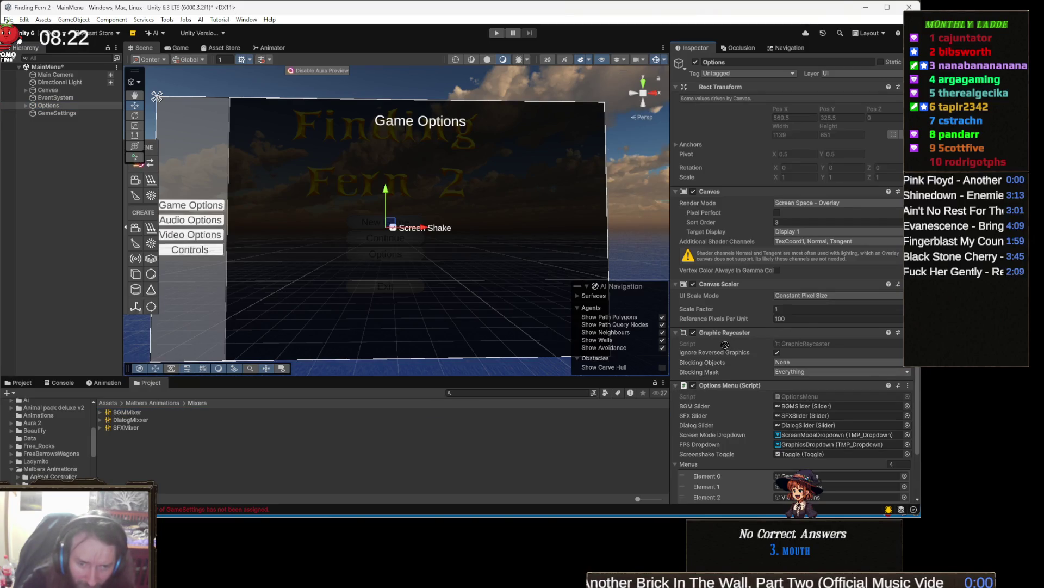
pyautogui.click(65, 114)
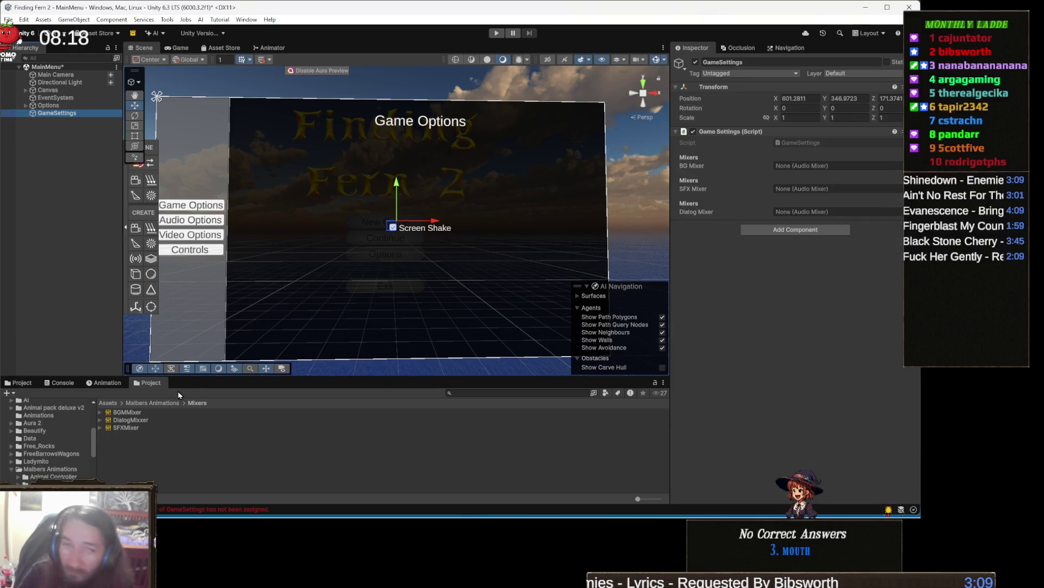
pyautogui.click(125, 412)
pyautogui.moveTo(125, 417)
pyautogui.mouseDown()
pyautogui.moveTo(435, 370)
pyautogui.moveTo(805, 189)
pyautogui.moveTo(815, 139)
pyautogui.moveTo(811, 166)
pyautogui.mouseUp()
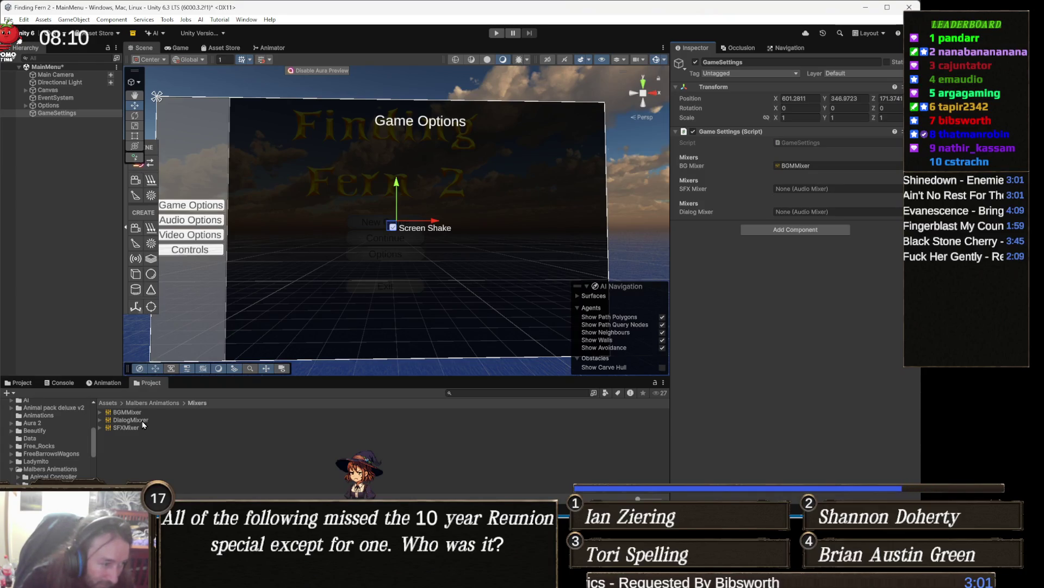
pyautogui.moveTo(142, 420)
pyautogui.mouseDown()
pyautogui.moveTo(327, 423)
pyautogui.moveTo(825, 214)
pyautogui.mouseUp()
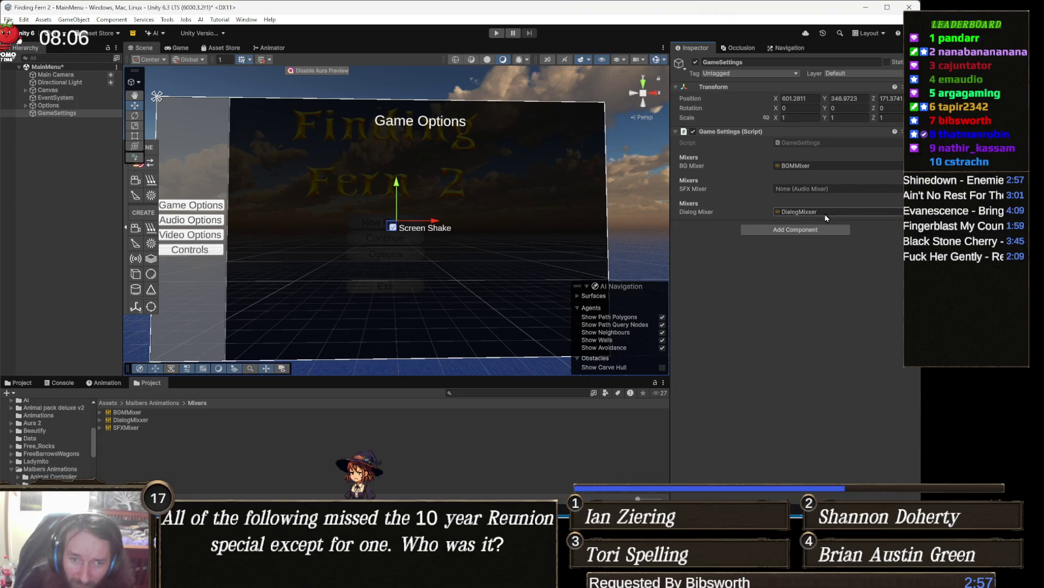
pyautogui.moveTo(126, 427)
pyautogui.mouseDown()
pyautogui.moveTo(326, 326)
pyautogui.moveTo(834, 192)
pyautogui.mouseUp()
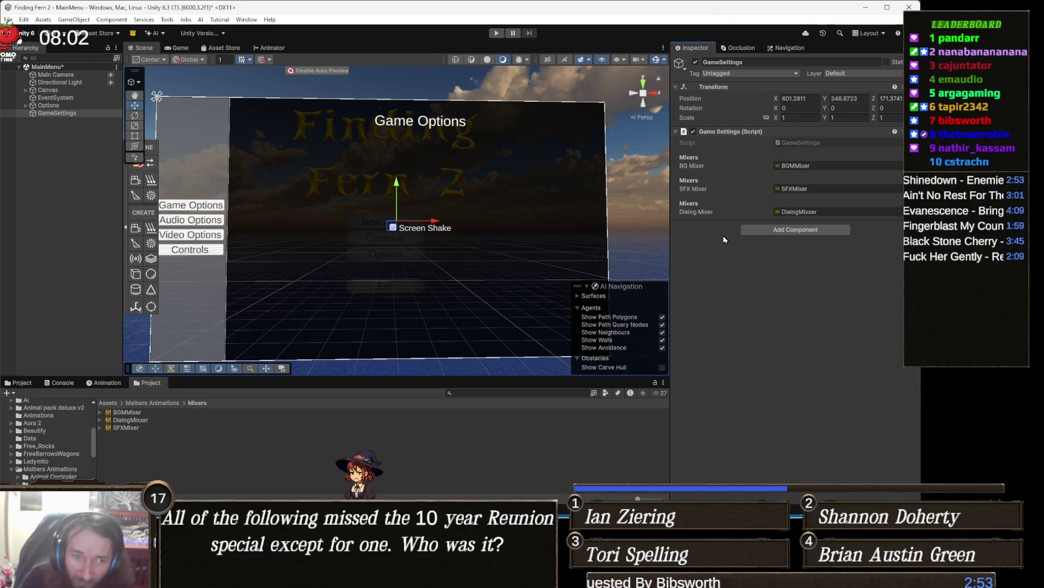
pyautogui.click(497, 33)
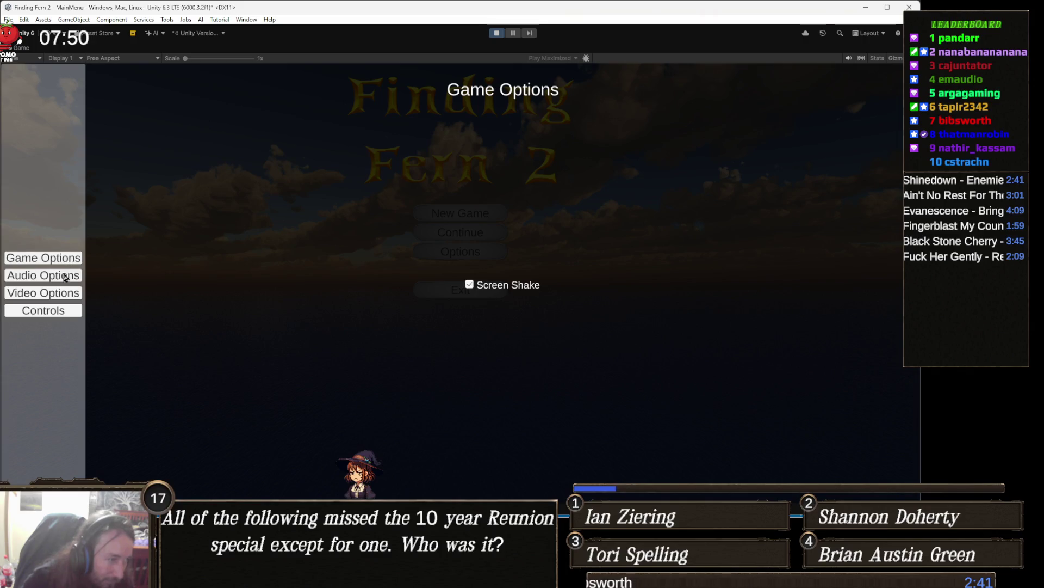
# - In the running game, lower the SFX volume slider and untick Screen Shake
pyautogui.click(64, 280)
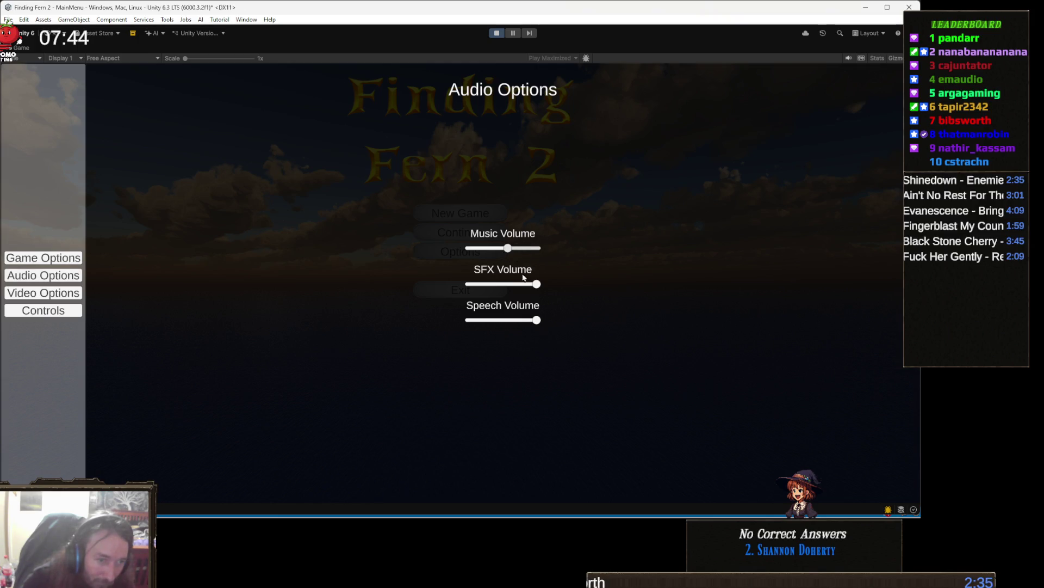
pyautogui.moveTo(536, 285); pyautogui.dragTo(526, 287)
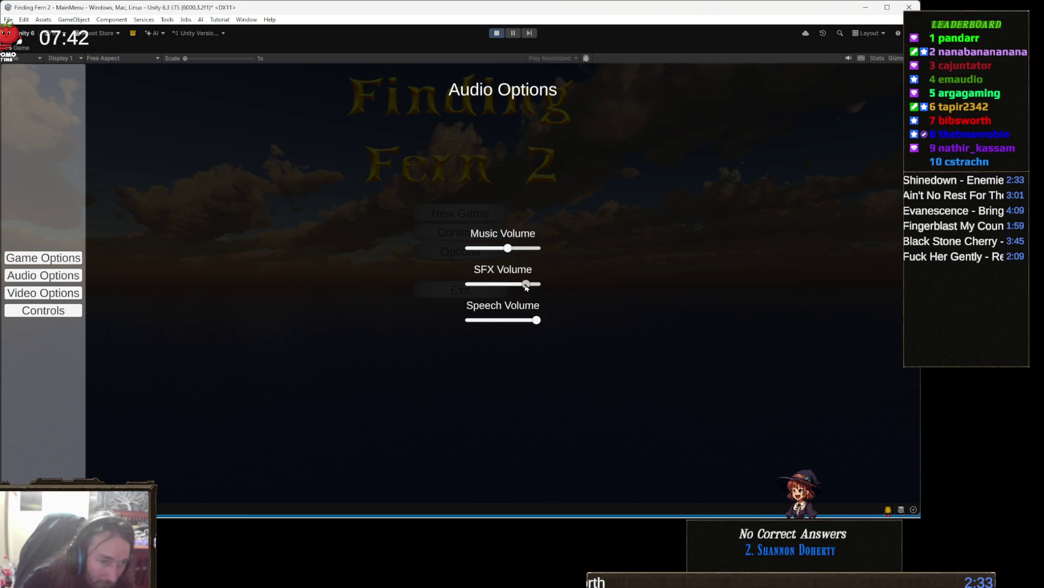
pyautogui.click(59, 264)
pyautogui.click(469, 284)
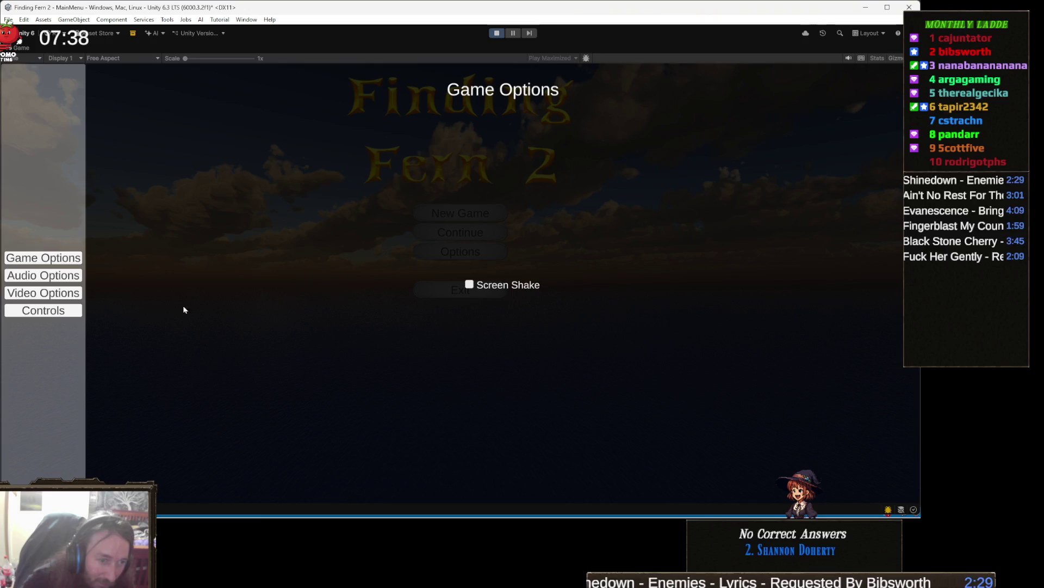
# - Set Target Framerate to 100 FPS and Screen Mode to Full Windowed, then stop Play mode
pyautogui.click(58, 294)
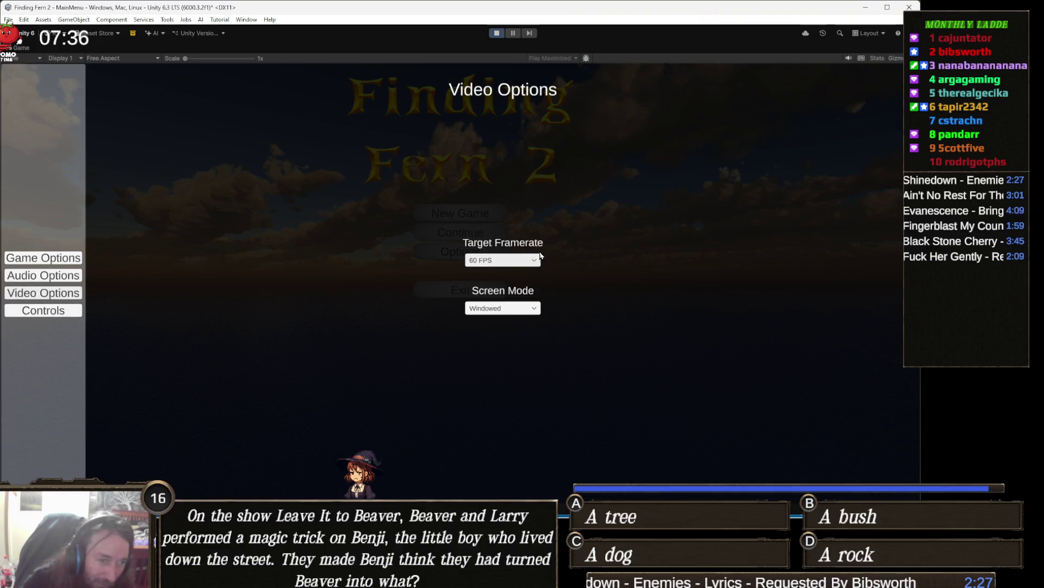
pyautogui.click(521, 262)
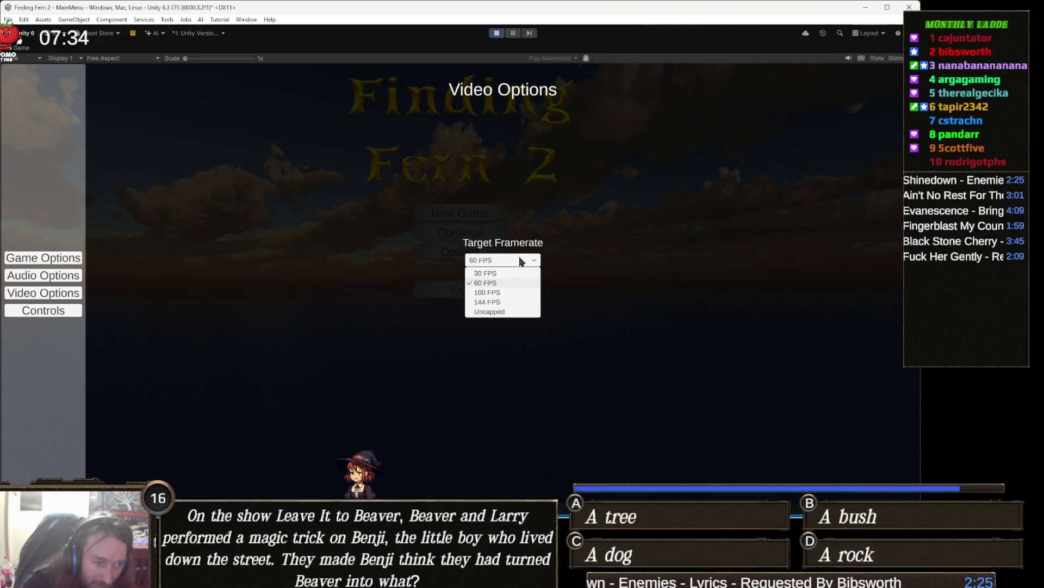
pyautogui.click(488, 293)
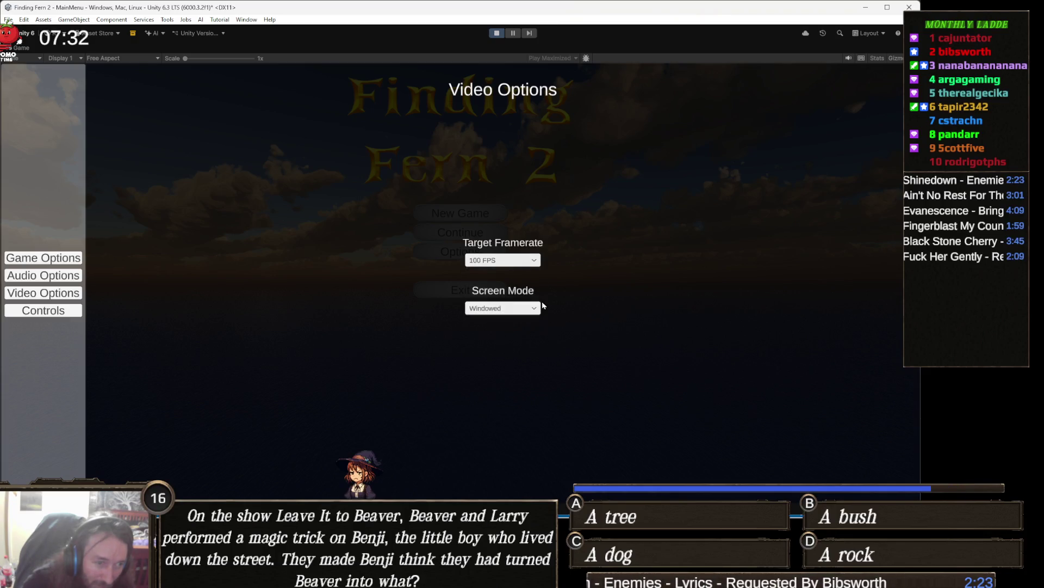
pyautogui.click(512, 311)
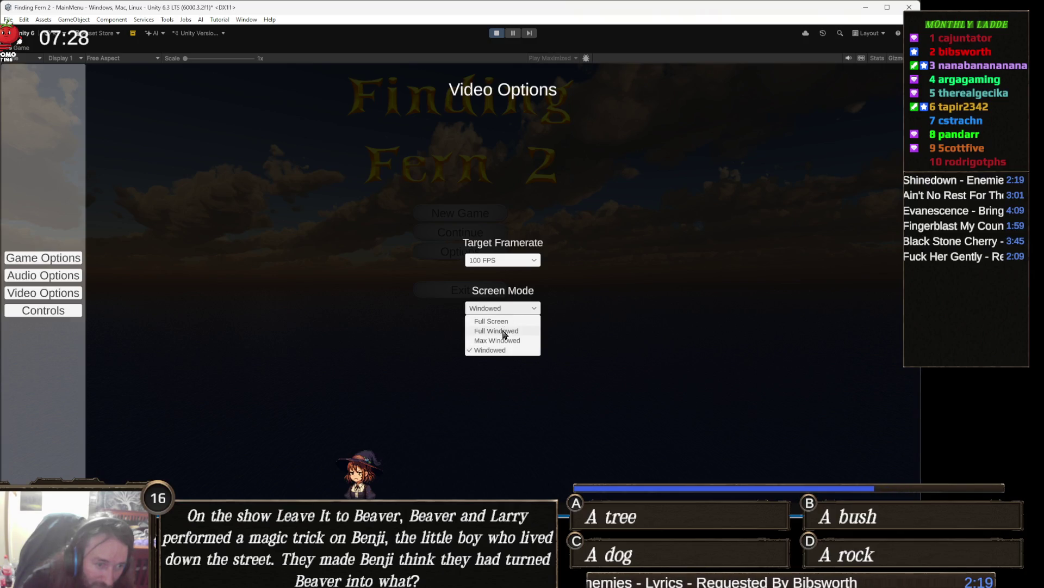
pyautogui.click(504, 333)
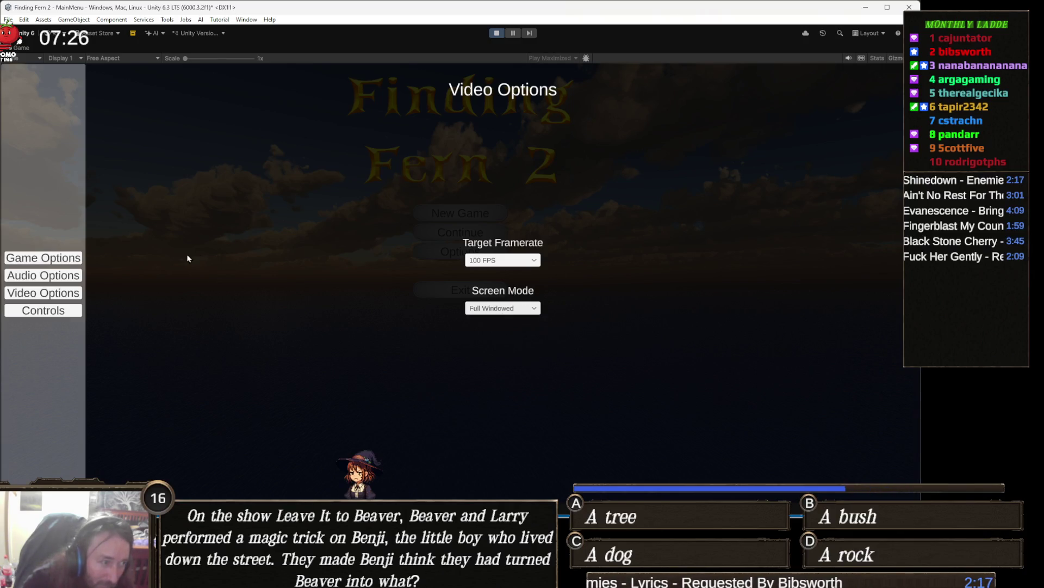
pyautogui.click(496, 38)
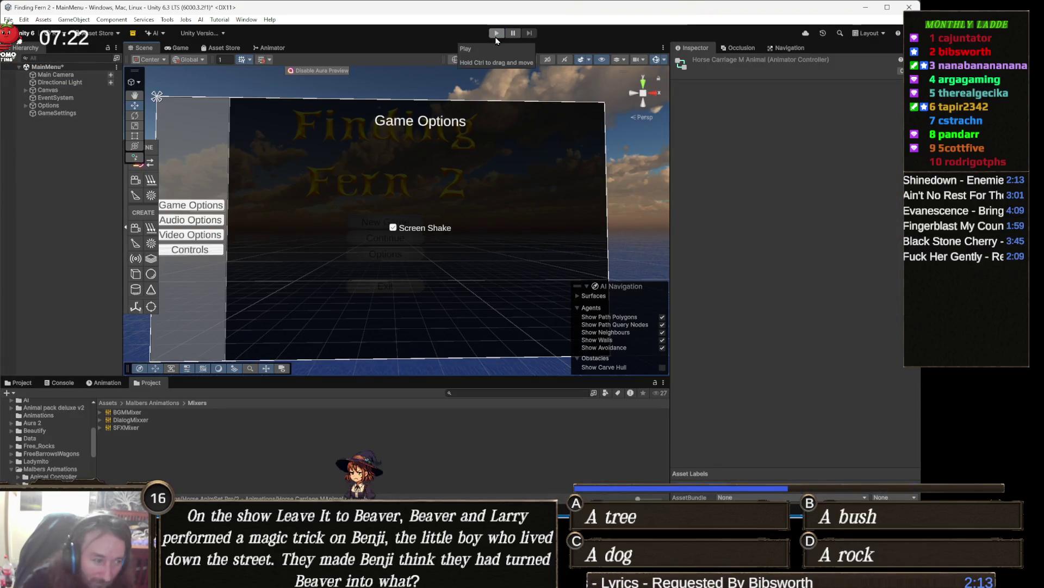
pyautogui.click(496, 34)
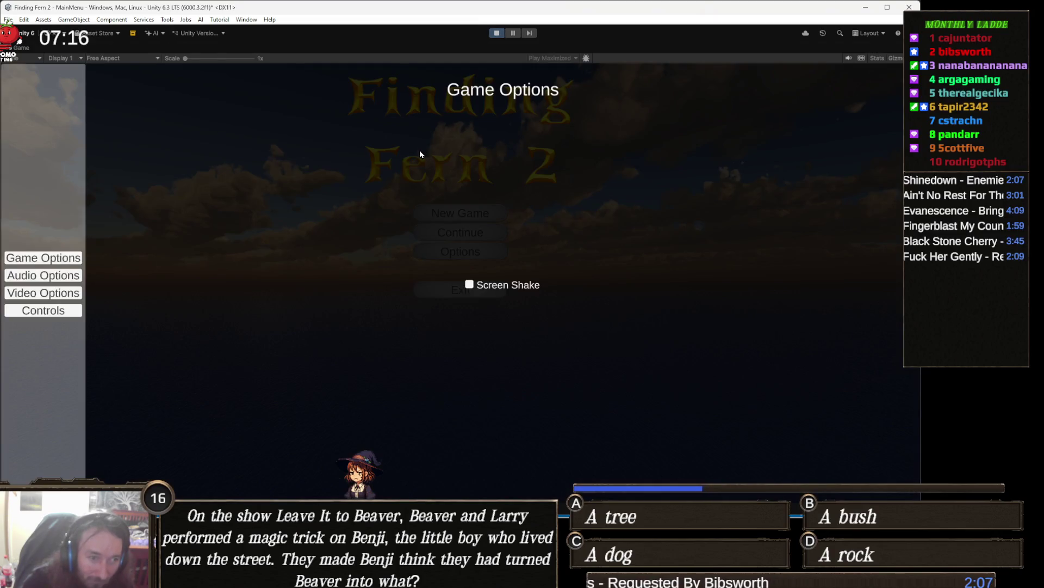
pyautogui.click(69, 280)
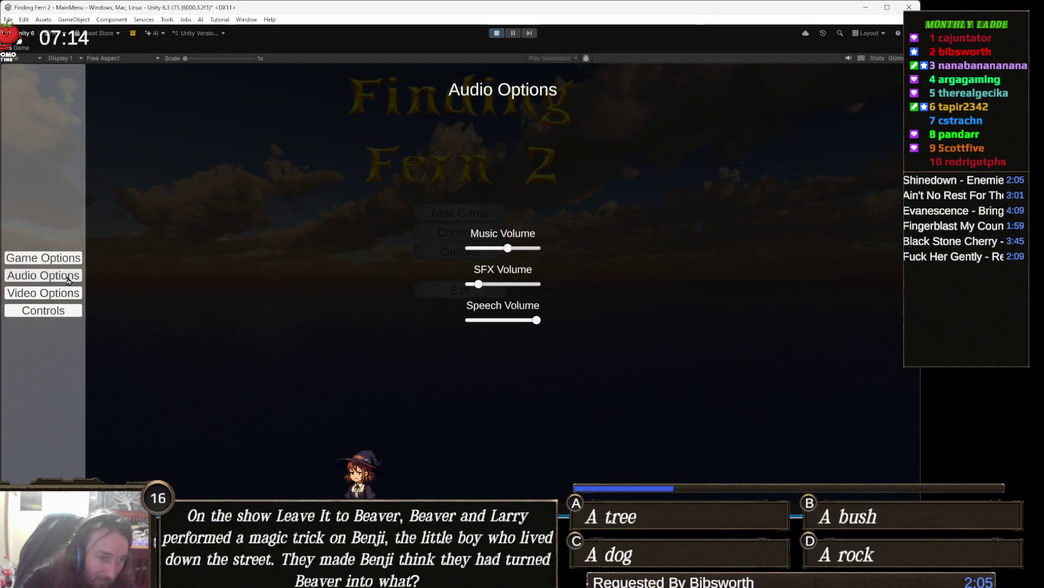
pyautogui.click(60, 294)
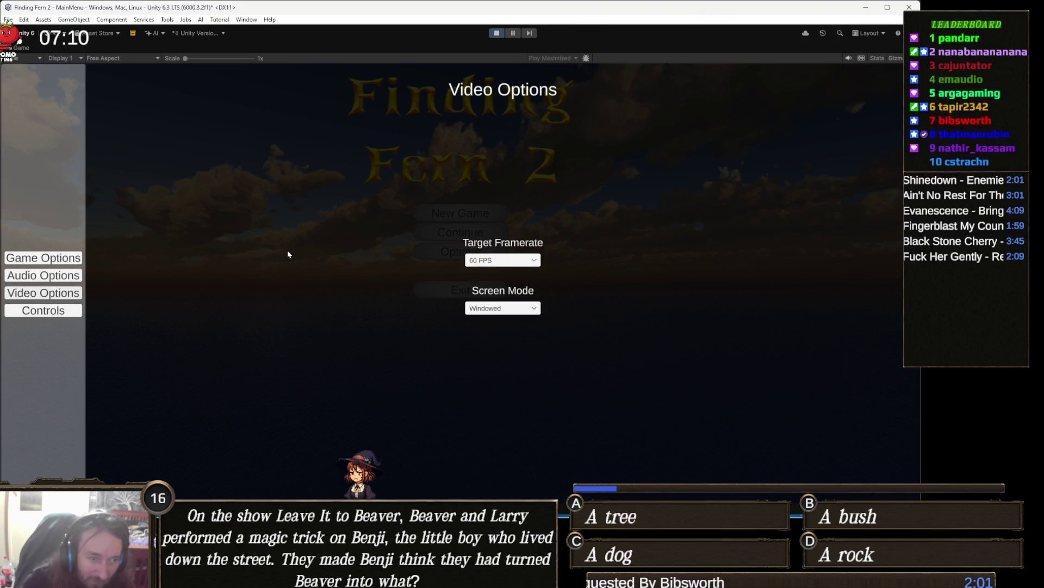
pyautogui.click(496, 33)
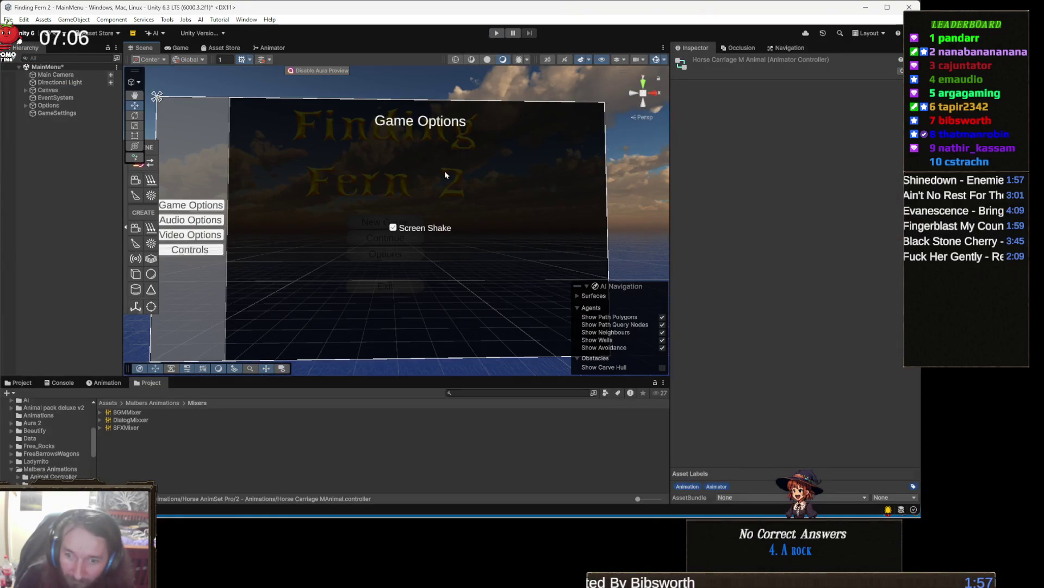
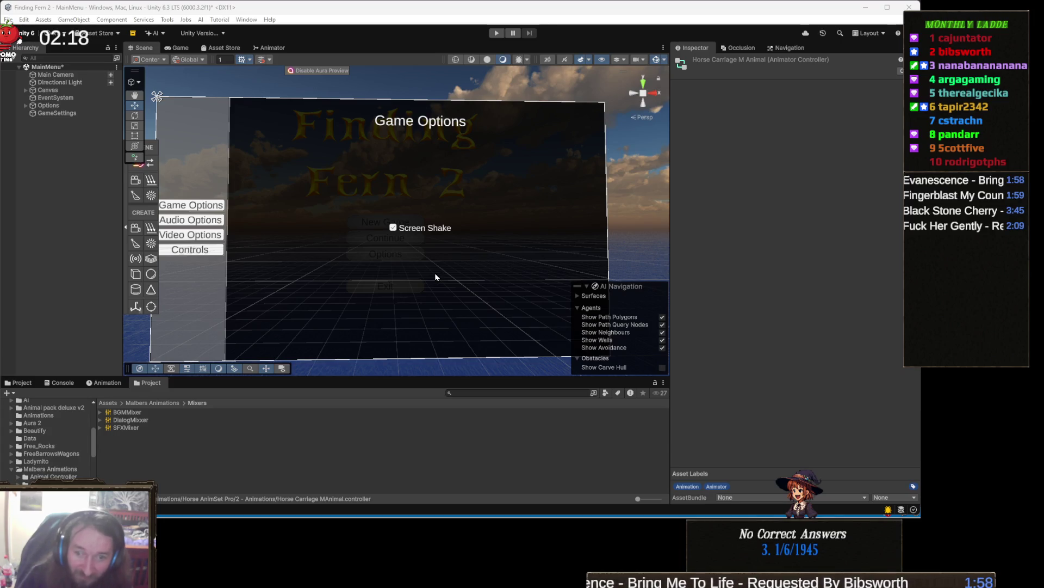
# - Orbit the Scene view around the Game Options panel, then minimize the Epic Games Launcher
pyautogui.moveTo(464, 264)
pyautogui.mouseDown()
pyautogui.moveTo(483, 272)
pyautogui.moveTo(456, 273)
pyautogui.mouseUp()
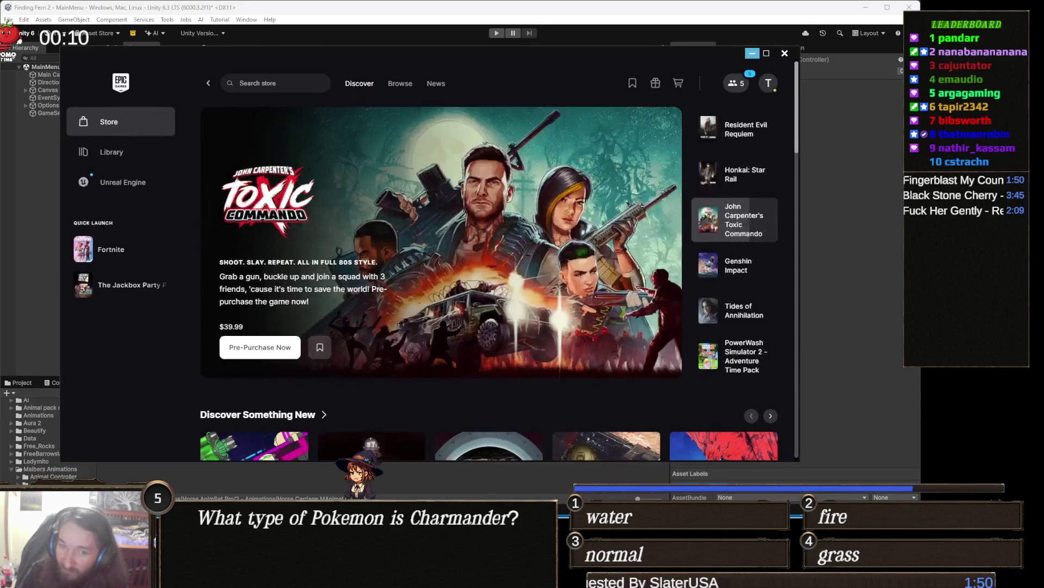
pyautogui.click(752, 53)
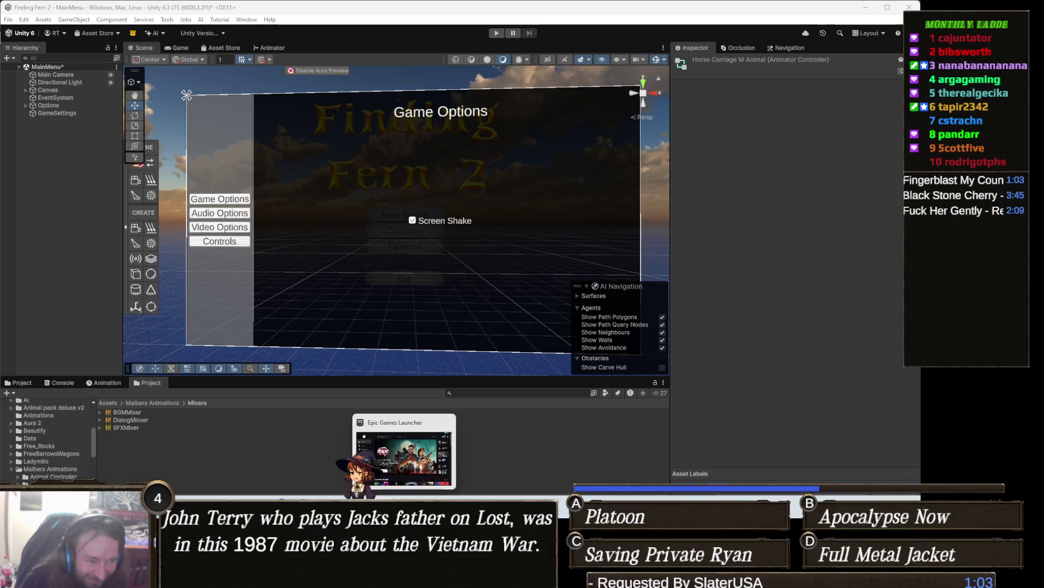
# - Bring the web browser window to the front from the taskbar
pyautogui.moveTo(363, 576)
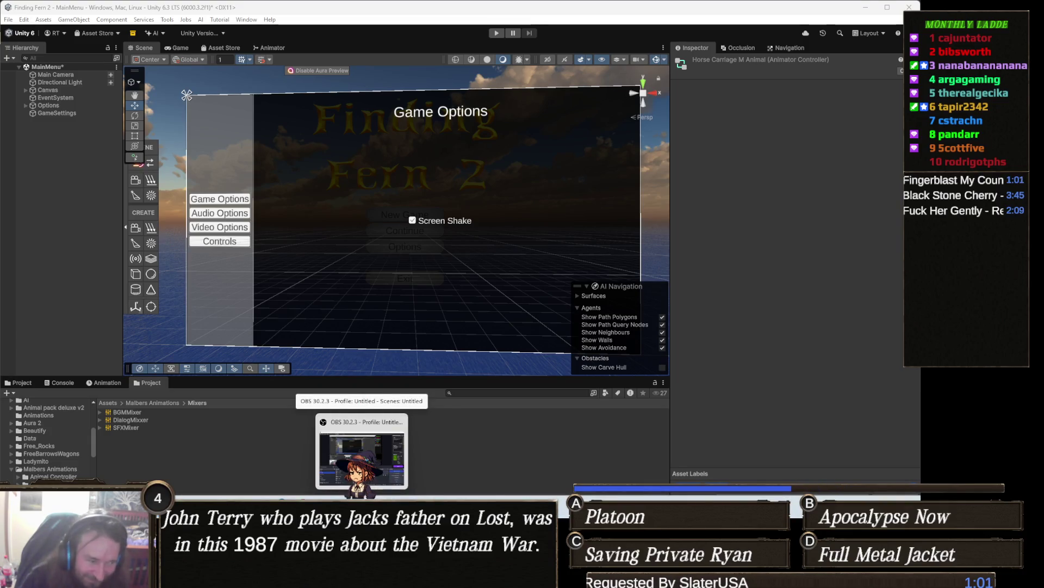
pyautogui.moveTo(278, 577)
pyautogui.click(314, 469)
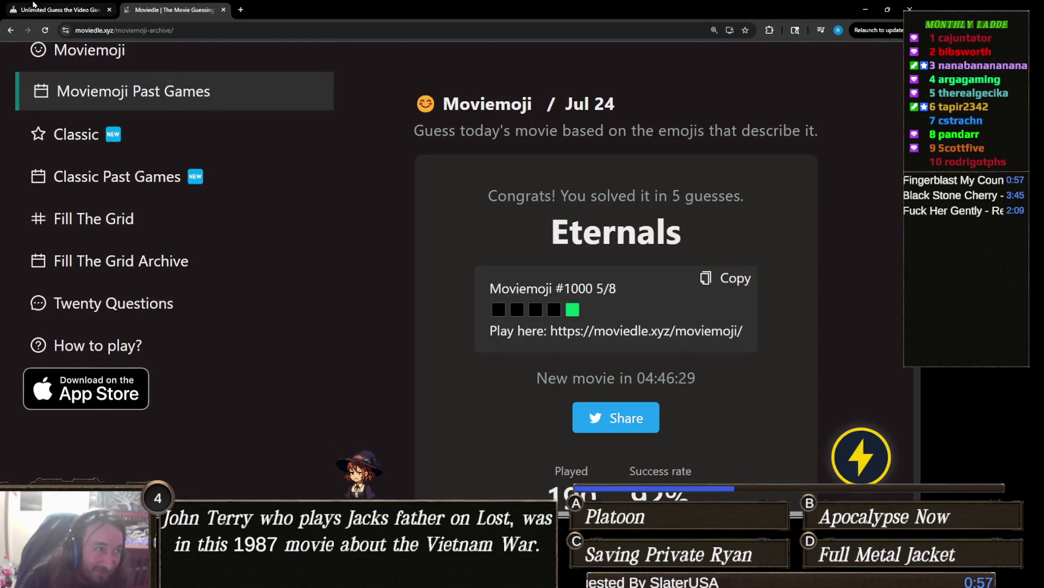
# - Start a new Gamedle round and guess Dishonored
pyautogui.click(82, 8)
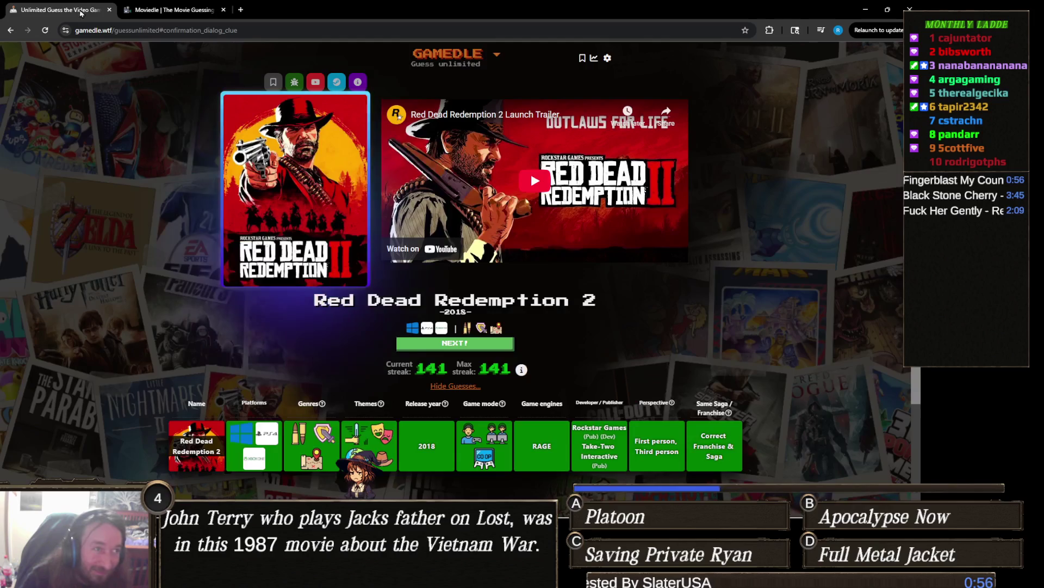
pyautogui.click(498, 348)
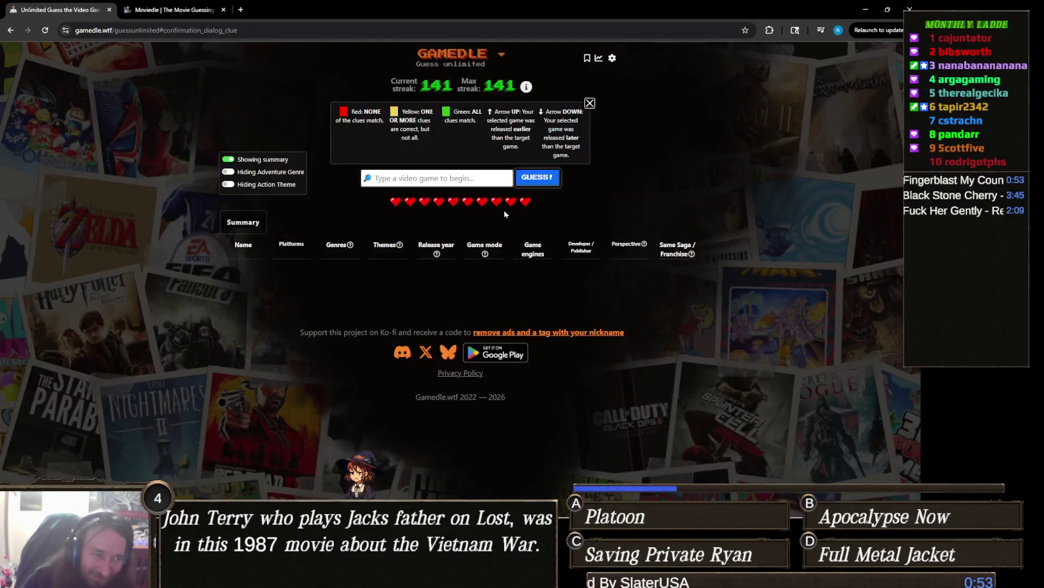
pyautogui.write('dish')
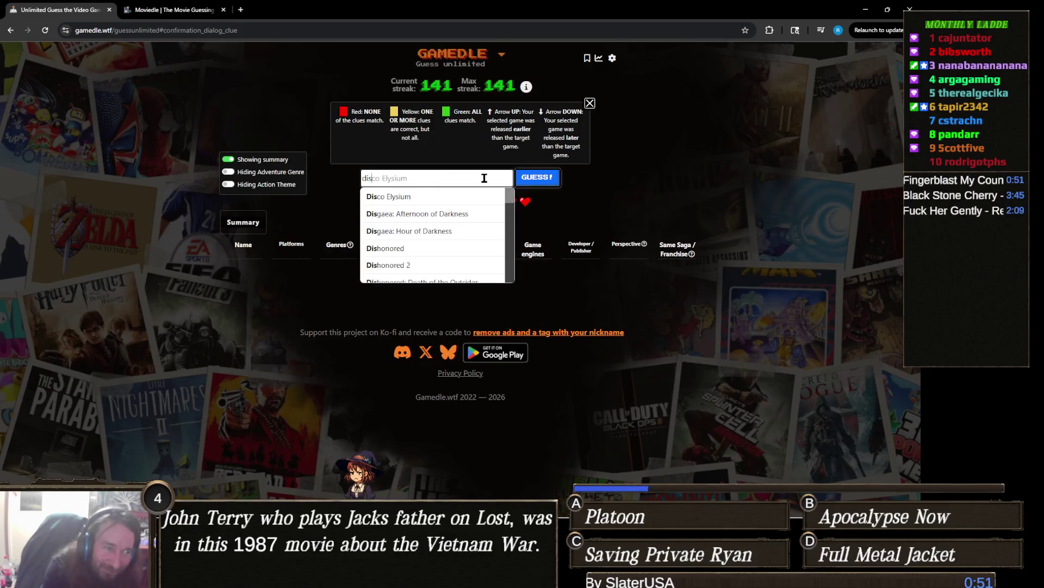
pyautogui.click(467, 196)
pyautogui.click(537, 177)
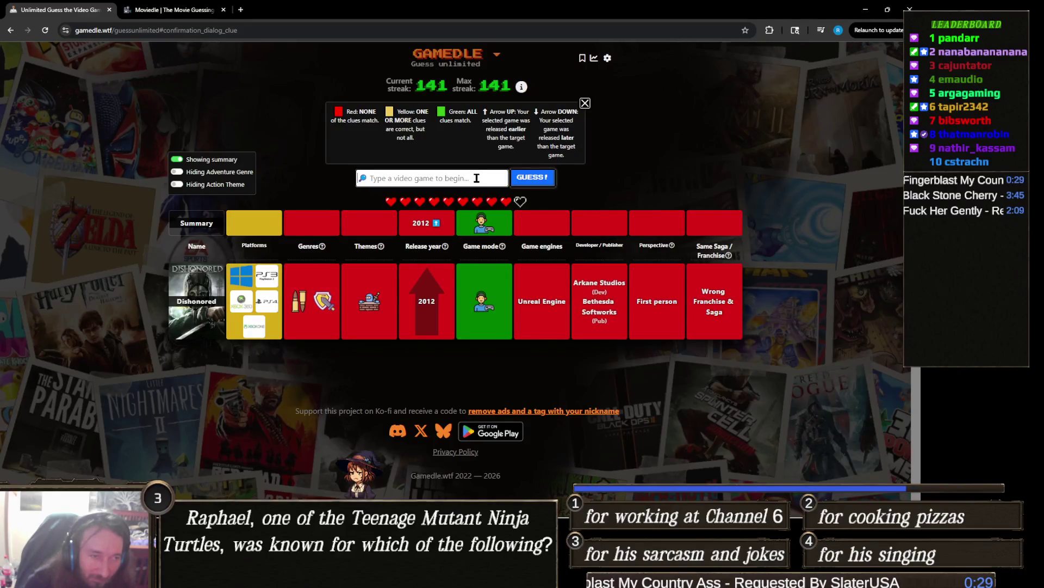
# - Guess Celeste as the next Gamedle answer
pyautogui.write('celeste')
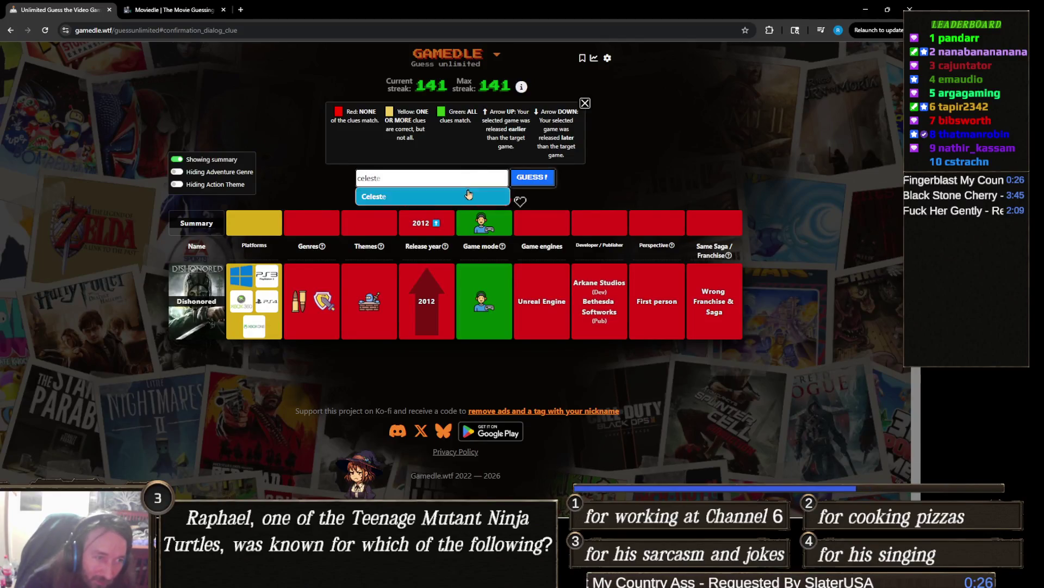
pyautogui.click(468, 196)
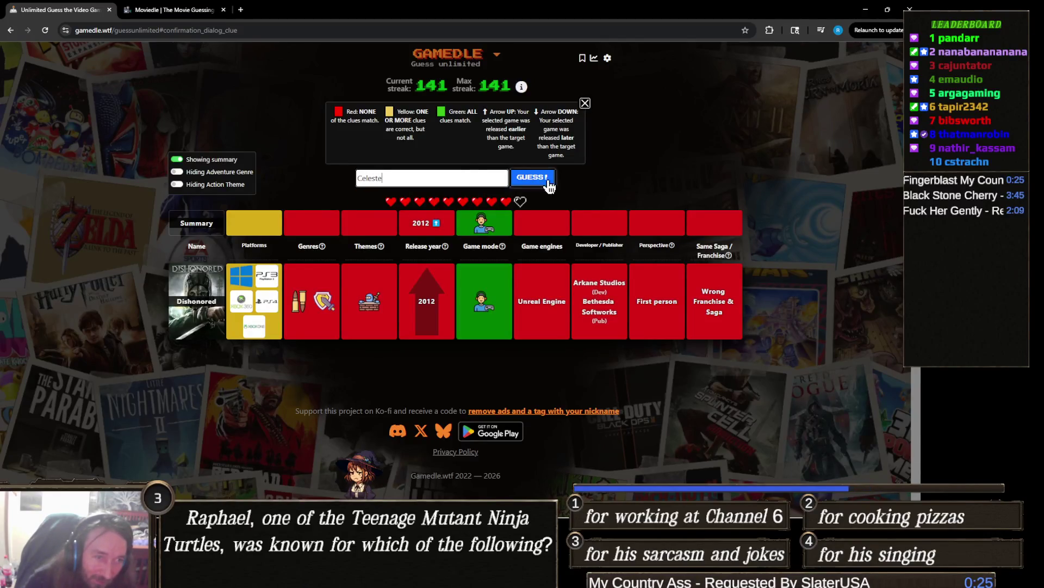
pyautogui.click(536, 178)
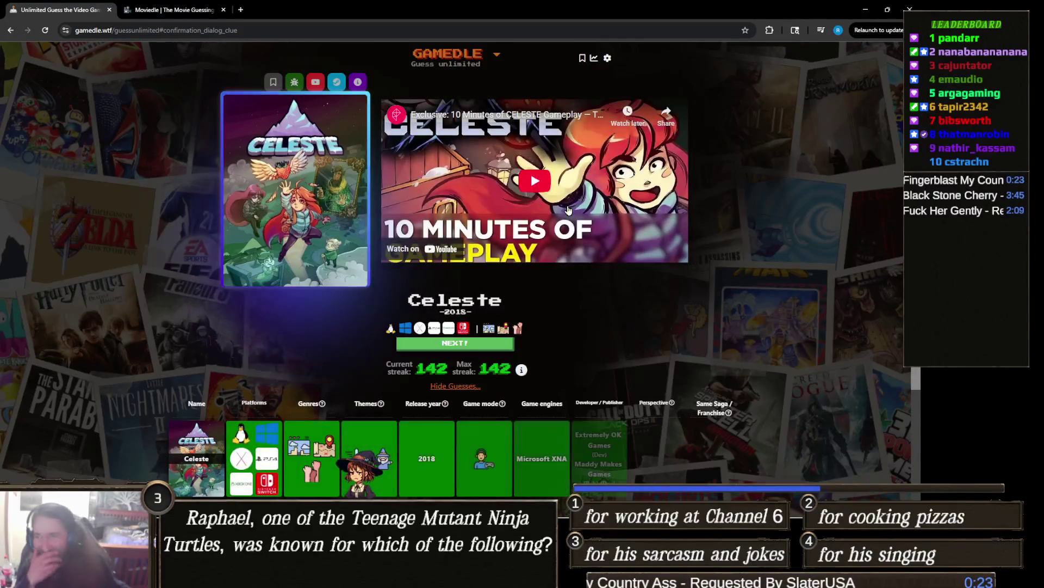